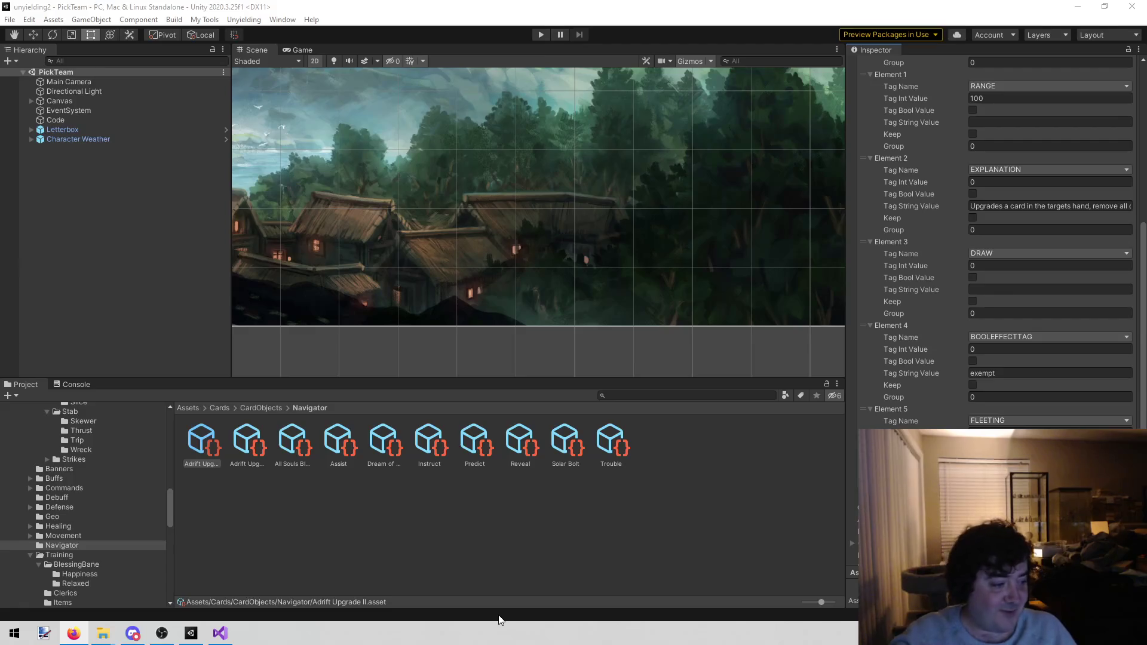
Step: Tick Tag Bool Value on Adrift Upgrade II's QUALIFIEDACTION tag, then return to AdriftUpgradeCard.cs
{"action": "left_click", "coordinate": [360, 502]}
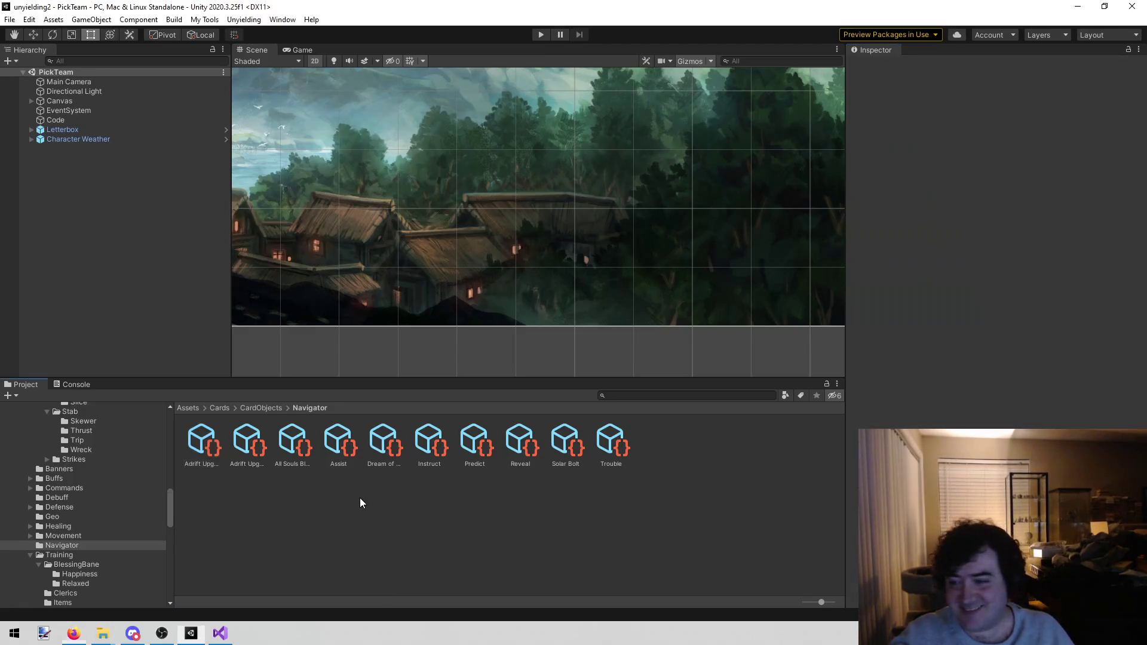
{"action": "left_click", "coordinate": [202, 442]}
{"action": "scroll", "coordinate": [992, 239], "scroll_direction": "down", "scroll_amount": 6}
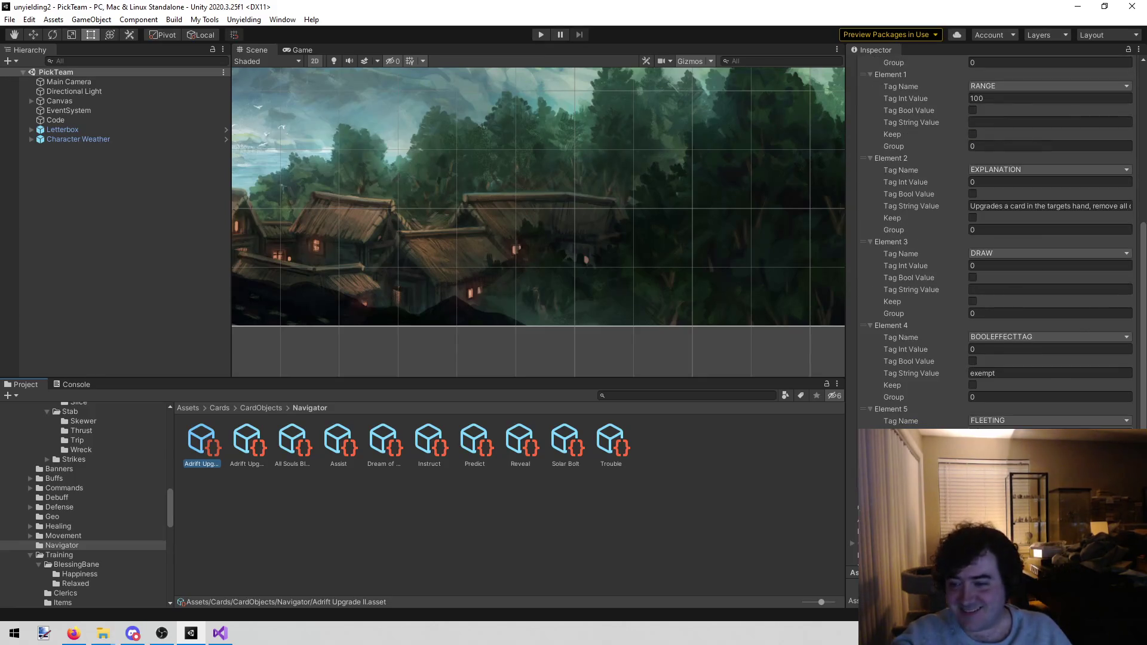
{"action": "scroll", "coordinate": [991, 239], "scroll_direction": "up", "scroll_amount": 4}
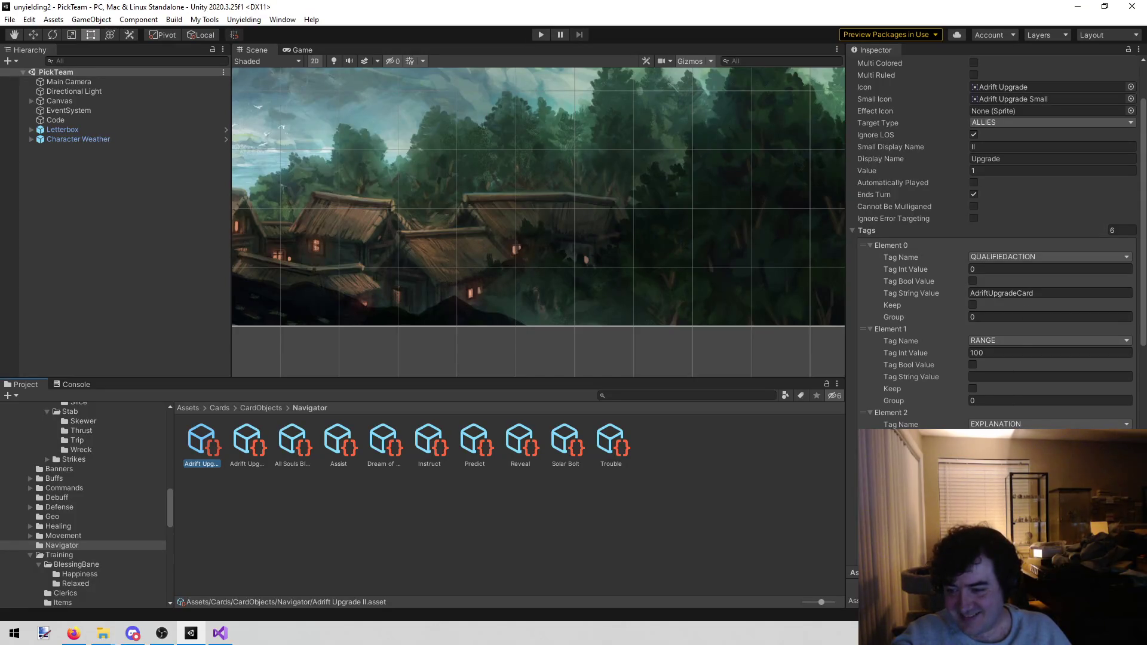
{"action": "left_click", "coordinate": [1140, 356]}
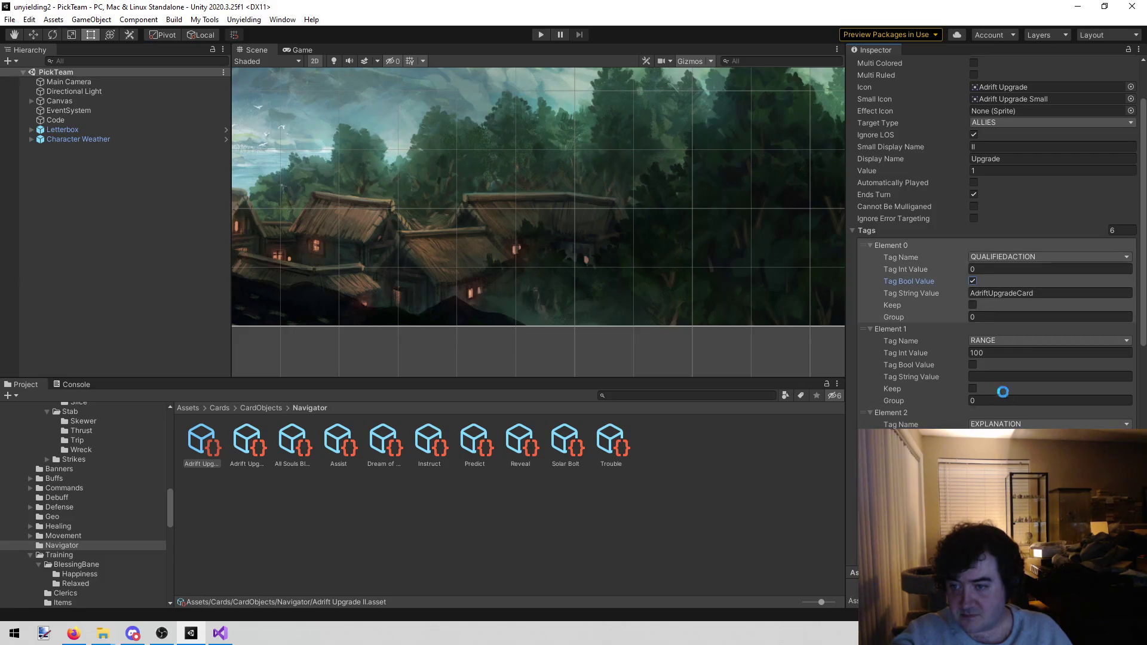
{"action": "scroll", "coordinate": [1015, 404], "scroll_direction": "down", "scroll_amount": 10}
{"action": "scroll", "coordinate": [935, 389], "scroll_direction": "up", "scroll_amount": 3}
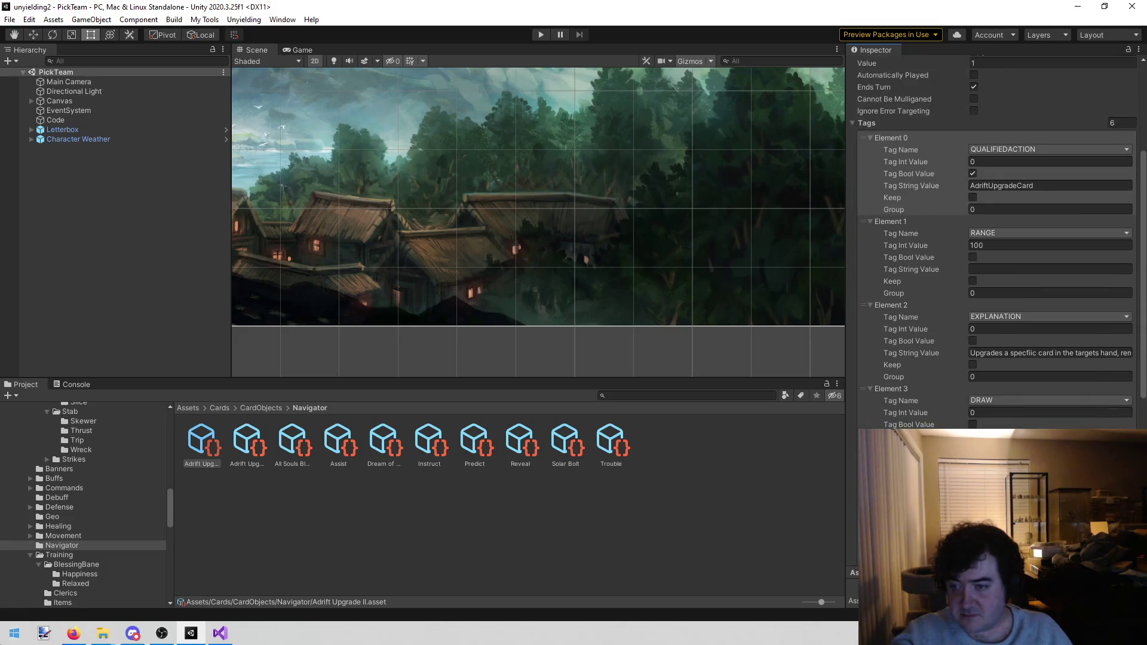
{"action": "left_click", "coordinate": [220, 634]}
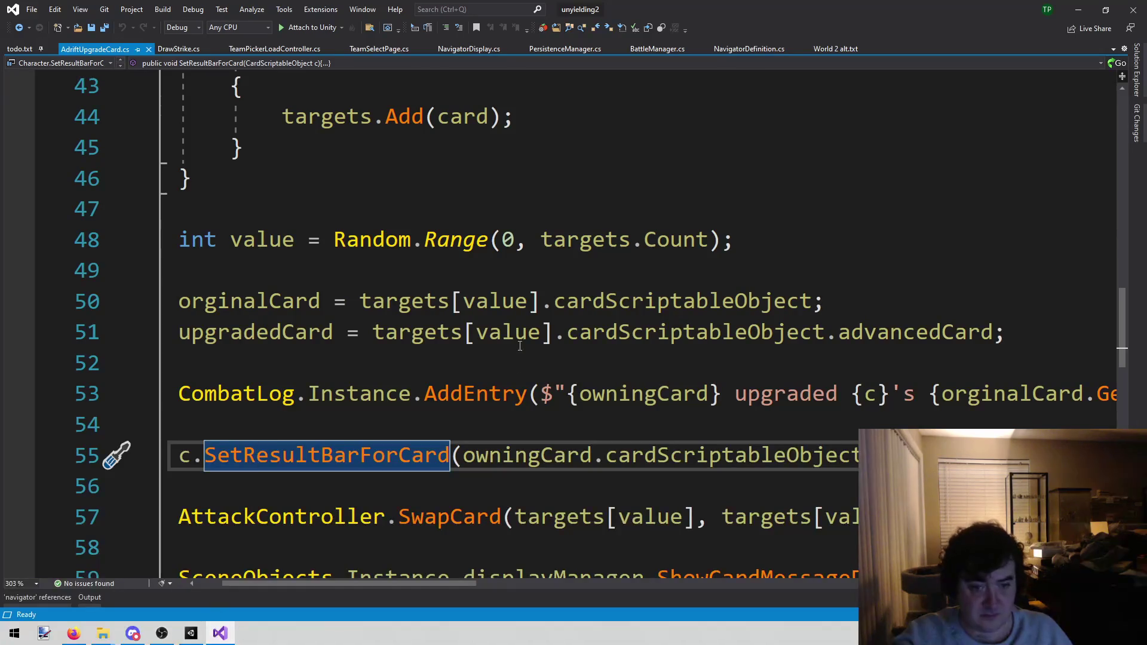
Step: Read through AdriftUpgradeCard.cs's targeting code, then go back to the Adrift Upgrade II asset's tags
{"action": "scroll", "coordinate": [351, 584], "scroll_direction": "left", "scroll_amount": 2}
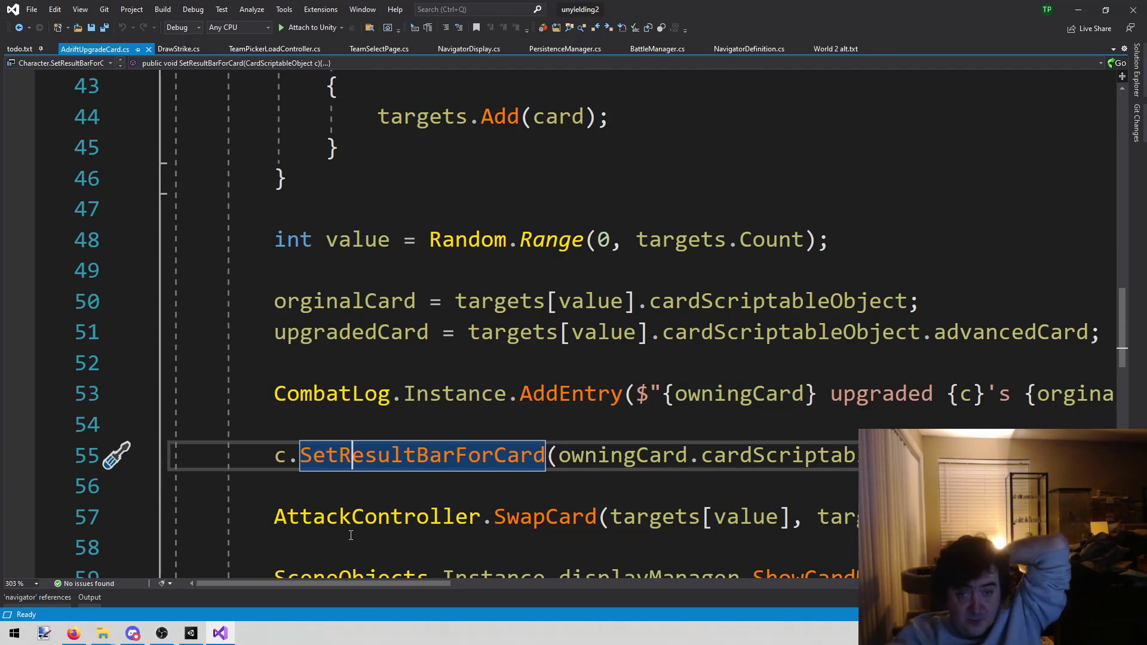
{"action": "scroll", "coordinate": [351, 535], "scroll_direction": "up", "scroll_amount": 6}
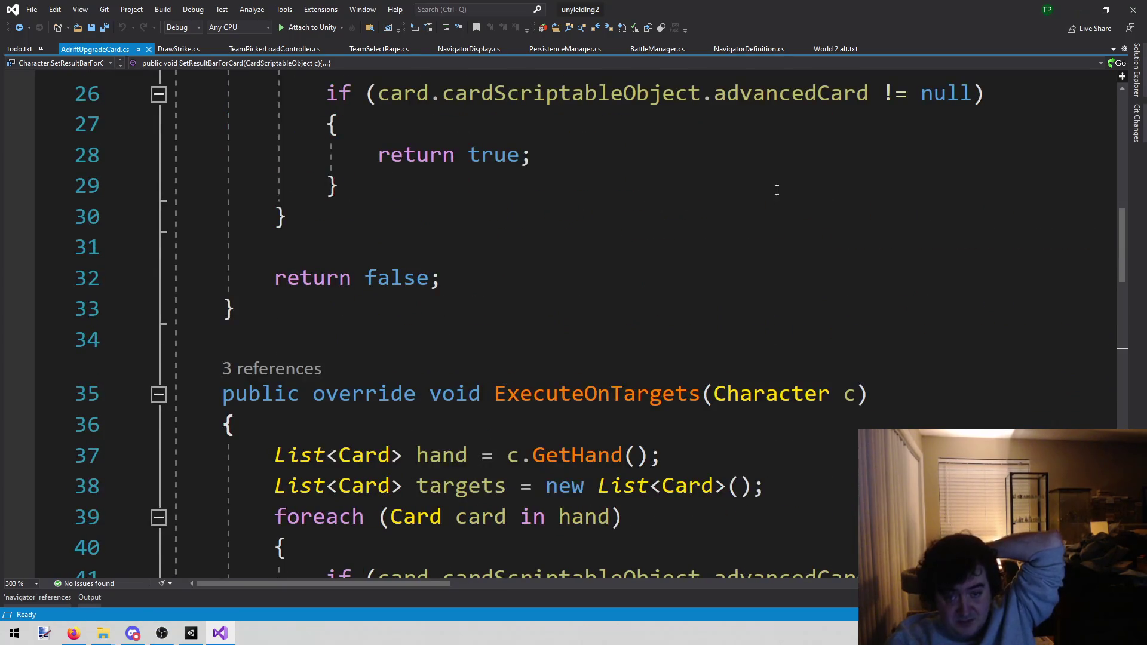
{"action": "scroll", "coordinate": [671, 289], "scroll_direction": "up", "scroll_amount": 6}
{"action": "scroll", "coordinate": [638, 394], "scroll_direction": "down", "scroll_amount": 3}
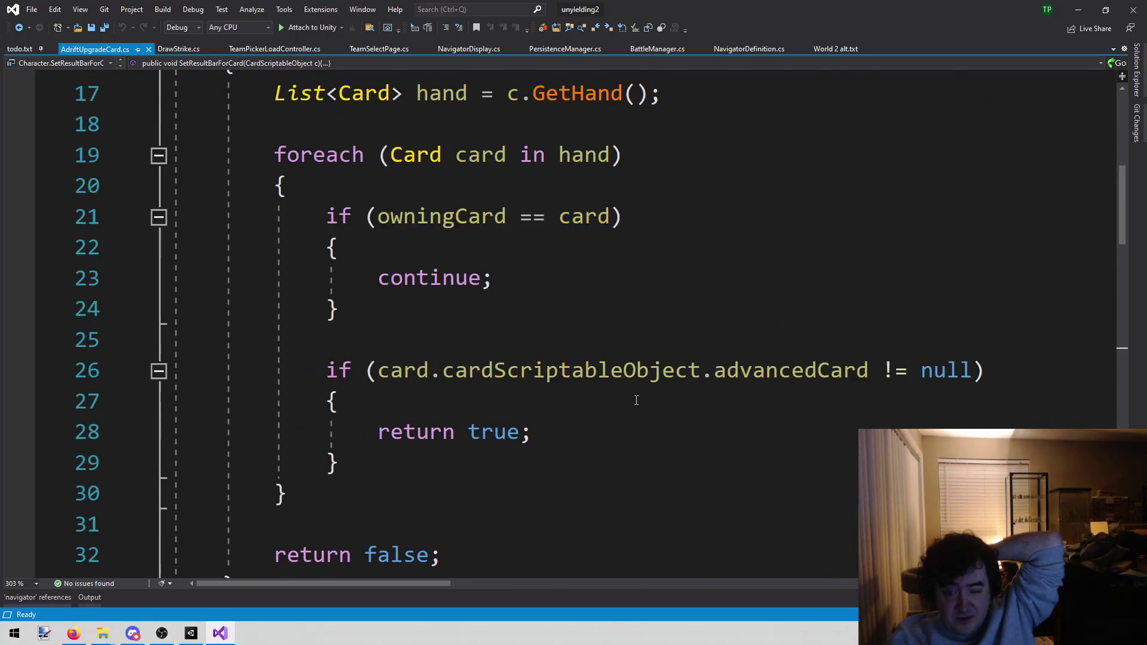
{"action": "scroll", "coordinate": [638, 395], "scroll_direction": "up", "scroll_amount": 4}
{"action": "scroll", "coordinate": [628, 395], "scroll_direction": "down", "scroll_amount": 10}
{"action": "scroll", "coordinate": [628, 395], "scroll_direction": "down", "scroll_amount": 13}
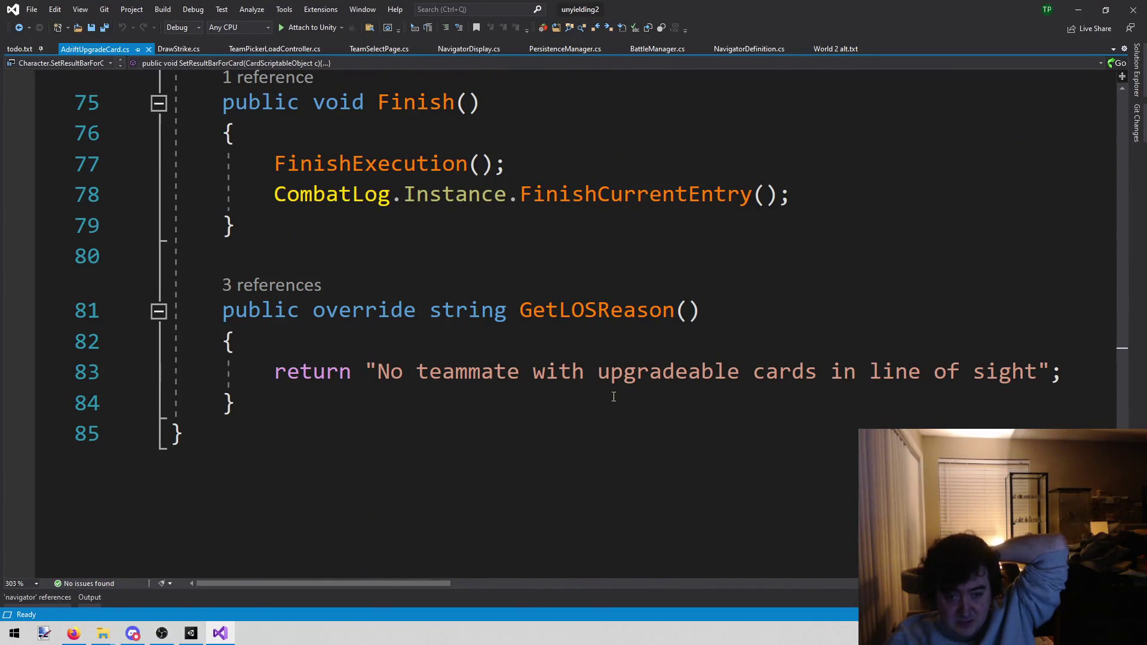
{"action": "scroll", "coordinate": [580, 410], "scroll_direction": "up", "scroll_amount": 14}
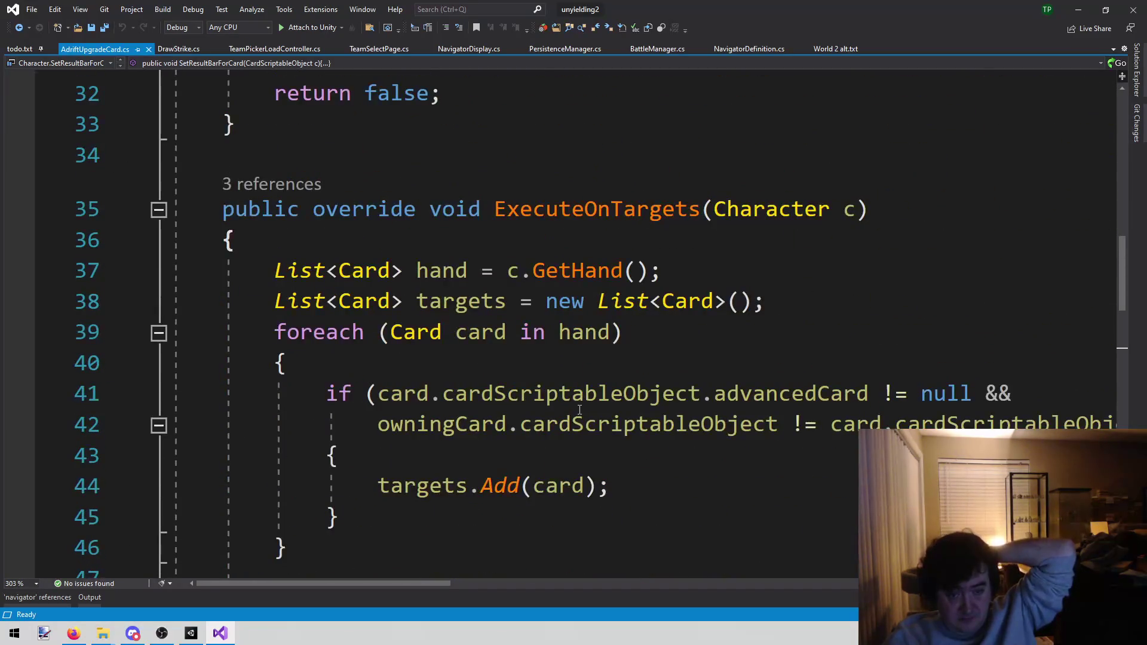
{"action": "scroll", "coordinate": [580, 410], "scroll_direction": "up", "scroll_amount": 4}
{"action": "scroll", "coordinate": [579, 409], "scroll_direction": "down", "scroll_amount": 3}
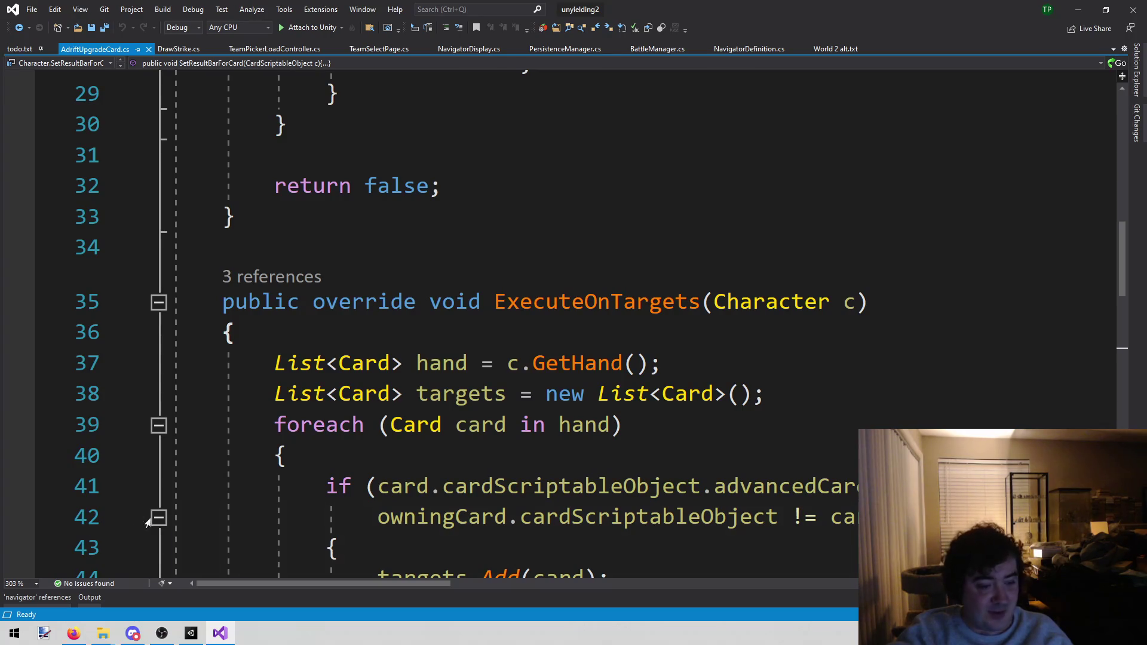
{"action": "left_click", "coordinate": [199, 640]}
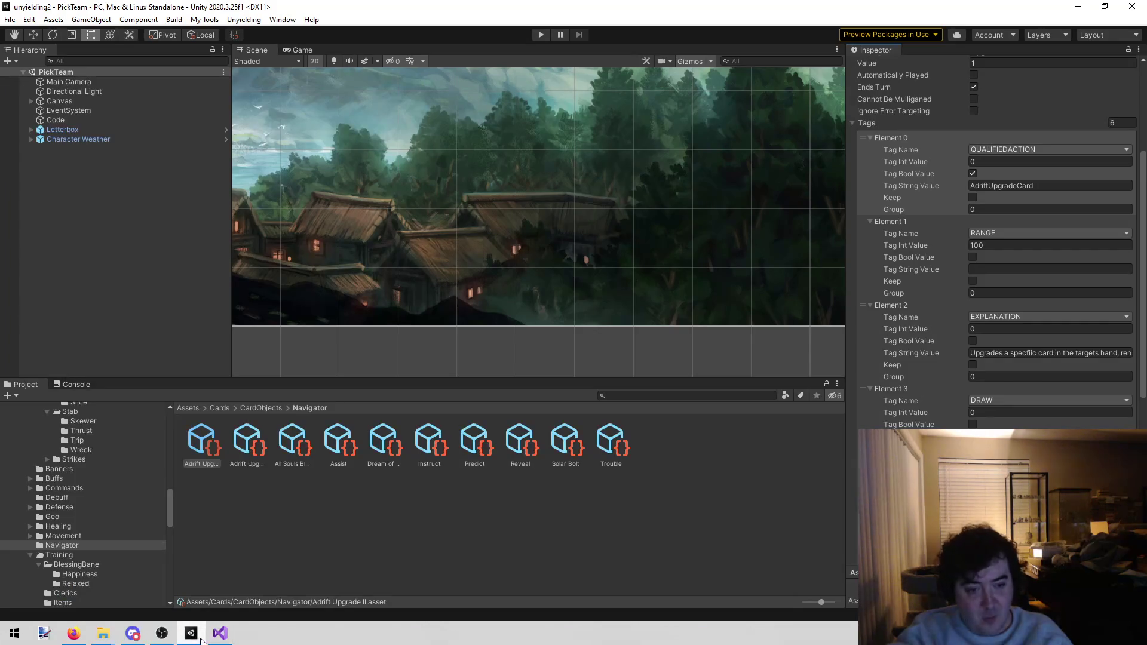
Step: Search the project for 'shine up', inspect its UpgradeCard tag, then go back to AdriftUpgradeCard.cs
{"action": "left_click", "coordinate": [619, 395]}
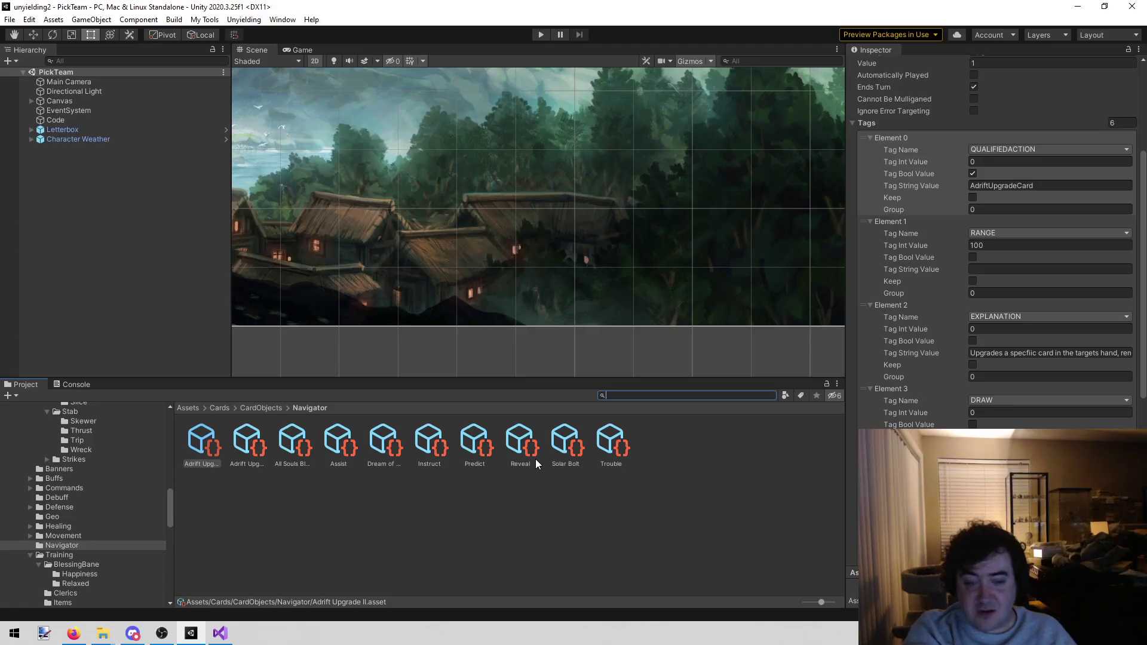
{"action": "type", "text": "shine up"}
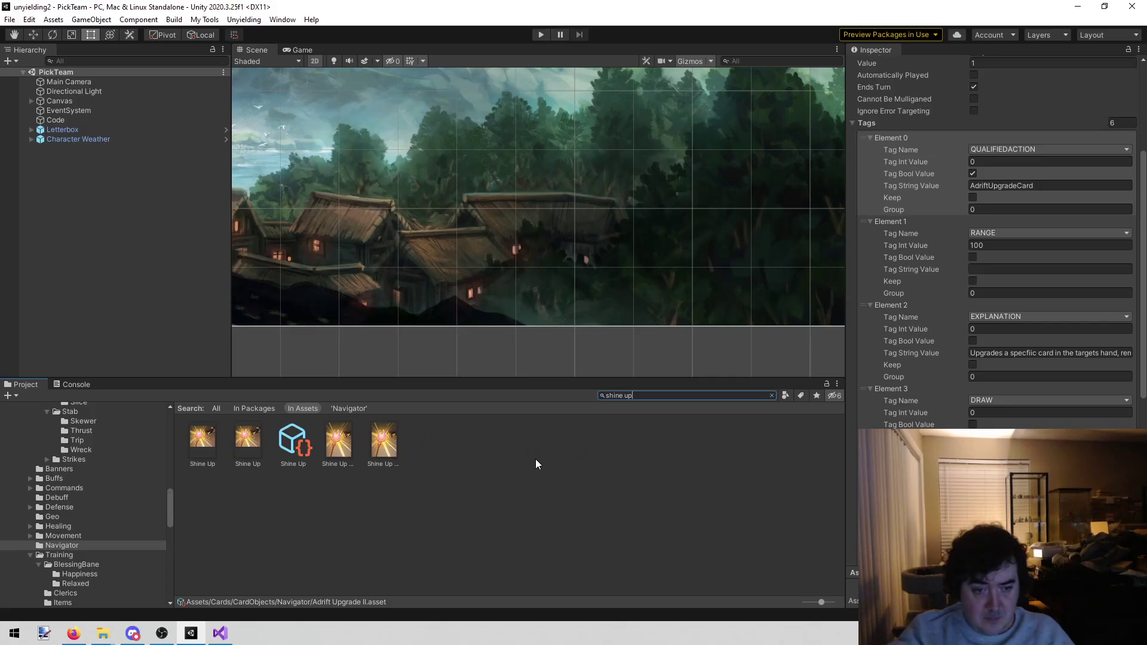
{"action": "left_click", "coordinate": [293, 442]}
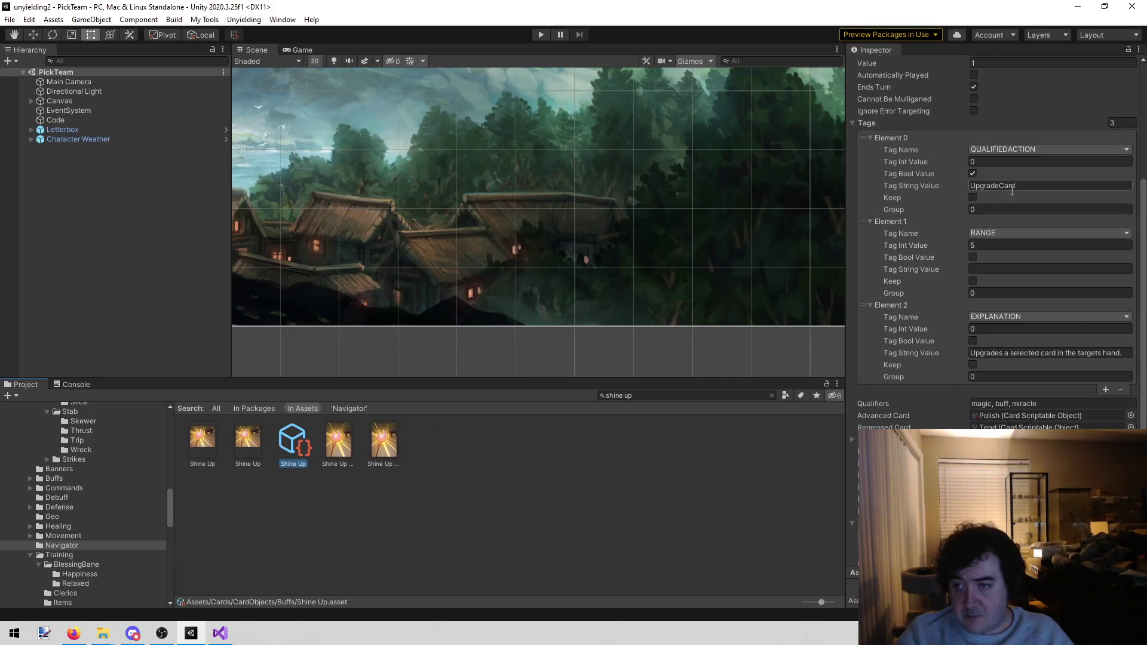
{"action": "left_click", "coordinate": [218, 625]}
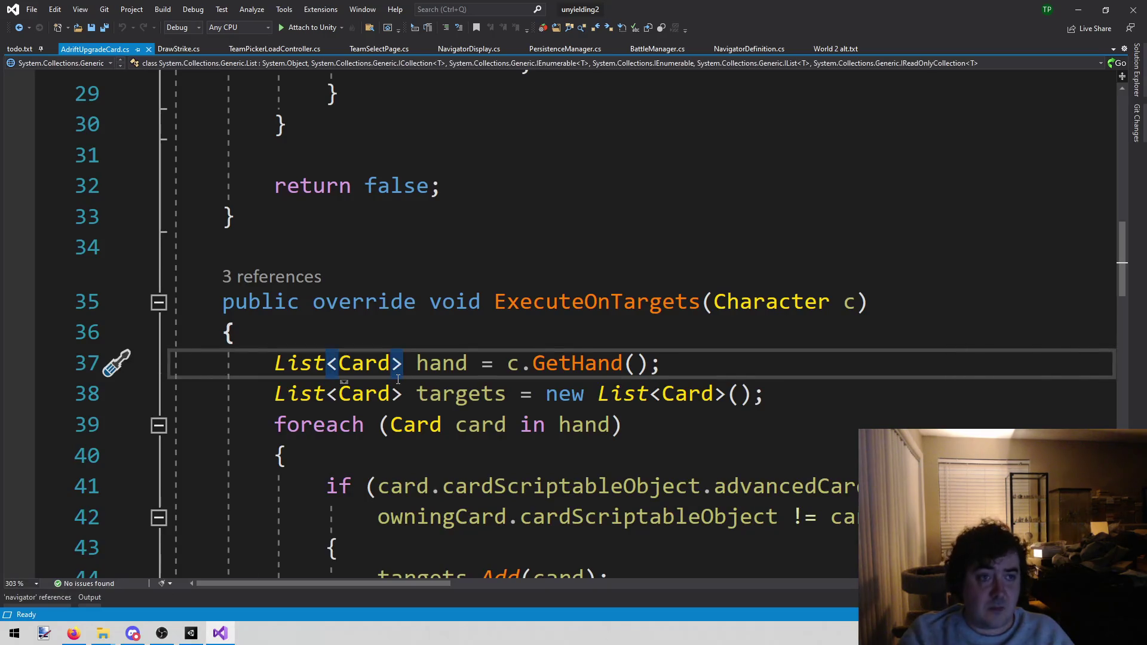
Step: Open UpgradeCard.cs via Shift+Alt+O and compare its CardSelected method with AdriftUpgradeCard.cs
{"action": "key", "text": "shift+alt+o"}
{"action": "type", "text": "upgrade"}
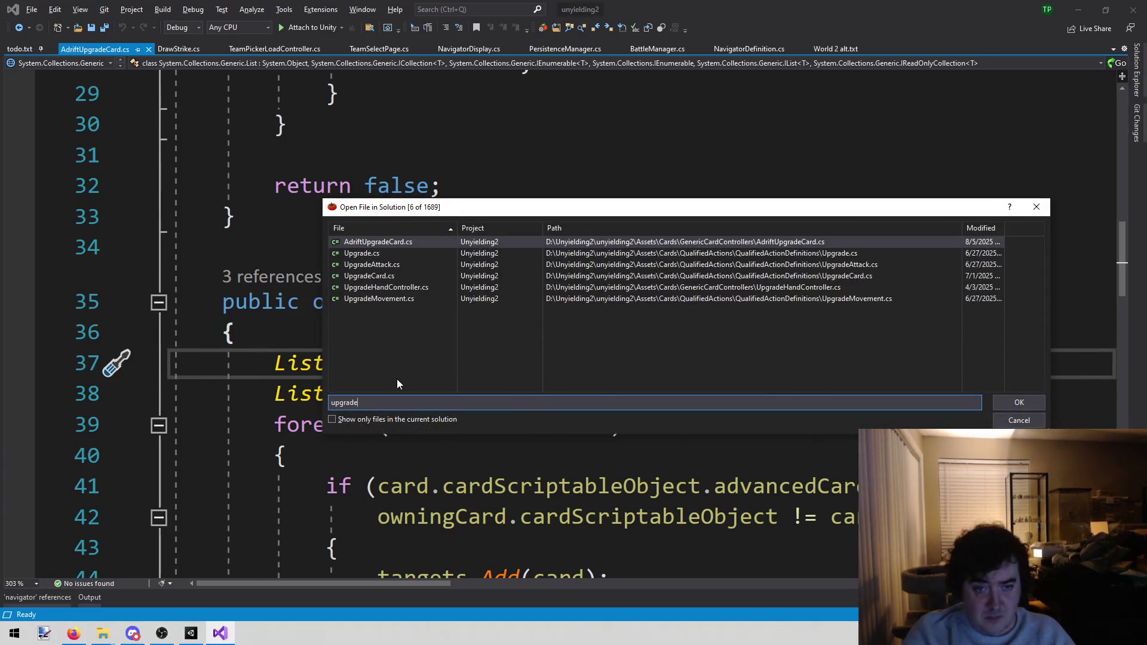
{"action": "key", "text": "Down"}
{"action": "key", "text": "Down"}
{"action": "key", "text": "Down"}
{"action": "key", "text": "Return"}
{"action": "scroll", "coordinate": [445, 345], "scroll_direction": "down", "scroll_amount": 6}
{"action": "scroll", "coordinate": [445, 346], "scroll_direction": "down", "scroll_amount": 3}
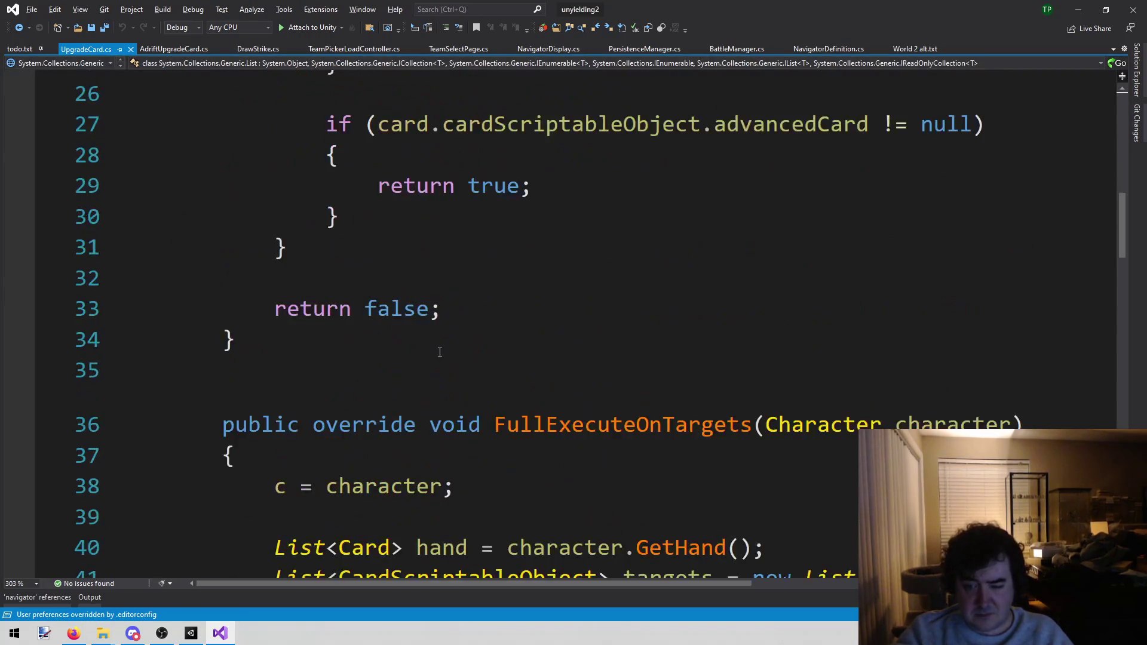
{"action": "left_click", "coordinate": [176, 48]}
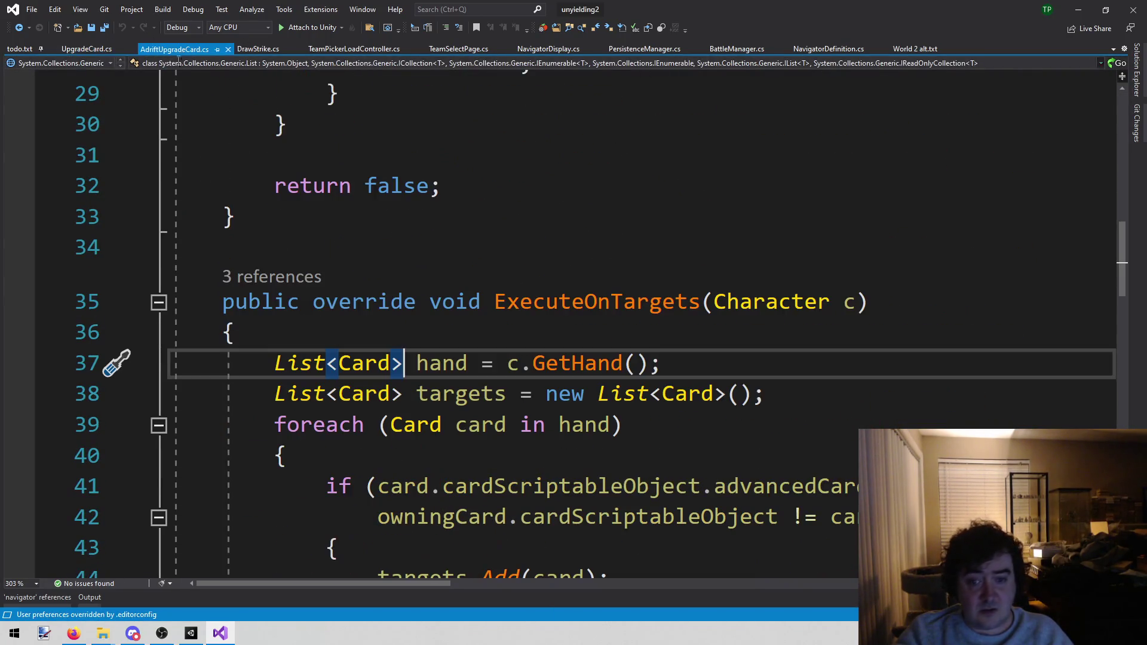
{"action": "left_click", "coordinate": [79, 49]}
{"action": "scroll", "coordinate": [273, 222], "scroll_direction": "down", "scroll_amount": 7}
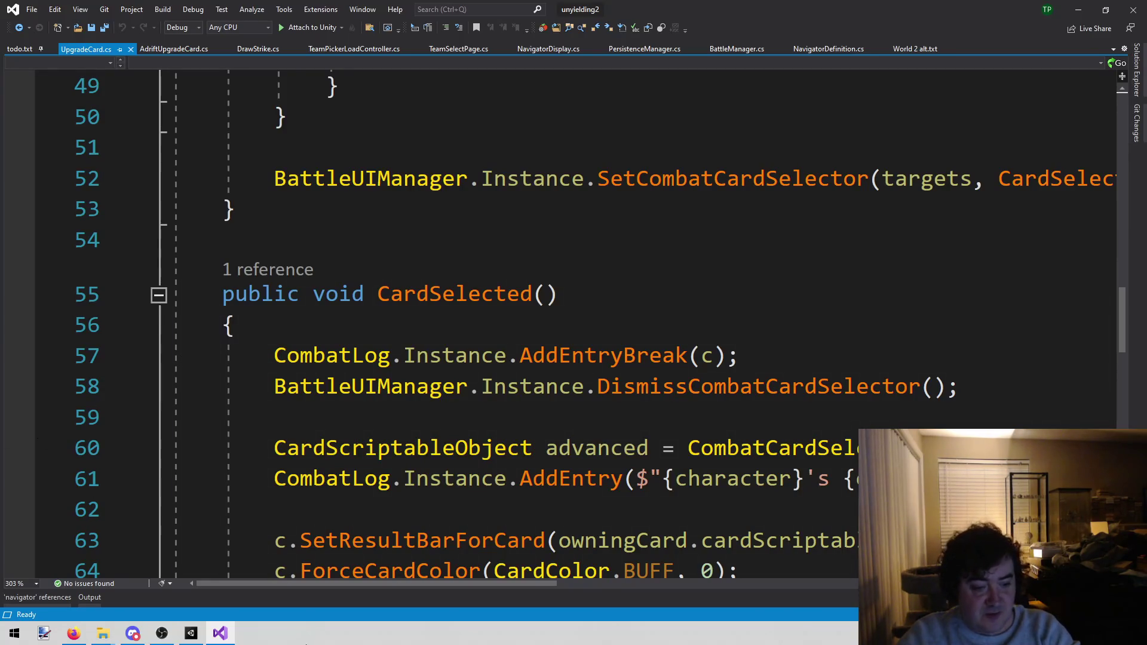
{"action": "mouse_move", "coordinate": [197, 637]}
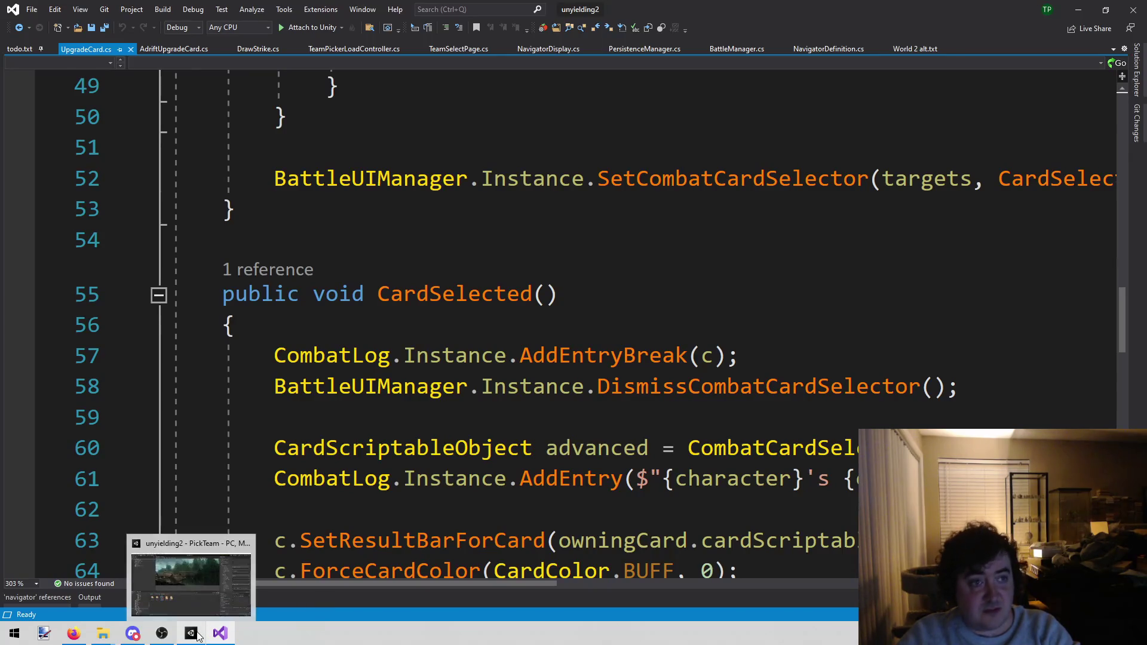
{"action": "left_click", "coordinate": [197, 637]}
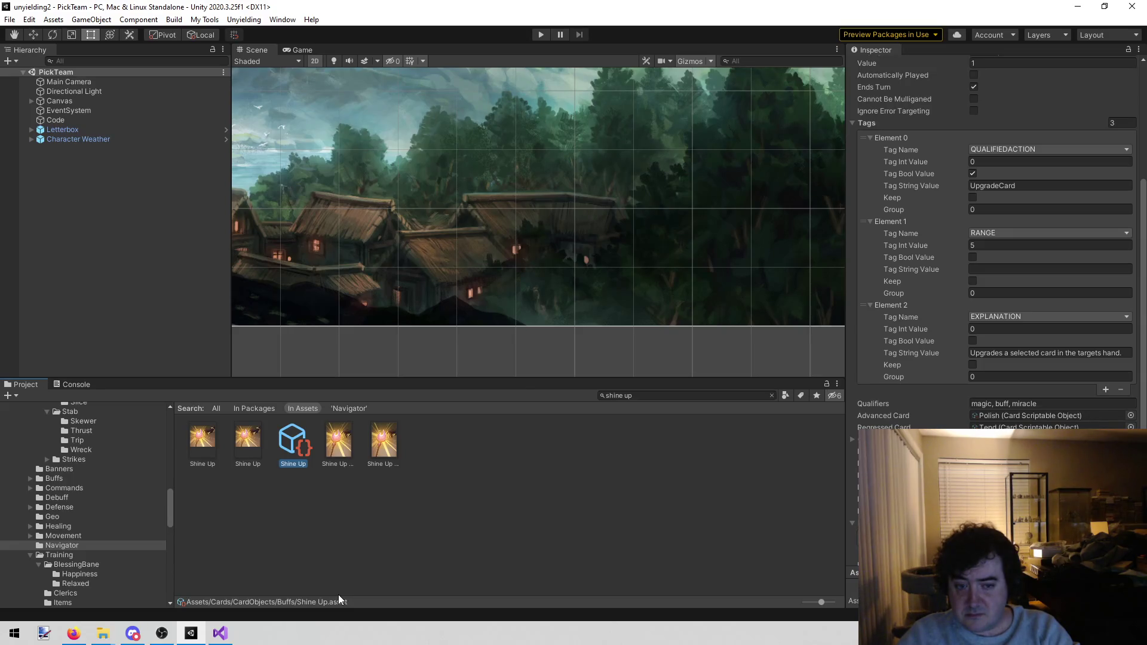
{"action": "mouse_move", "coordinate": [232, 639]}
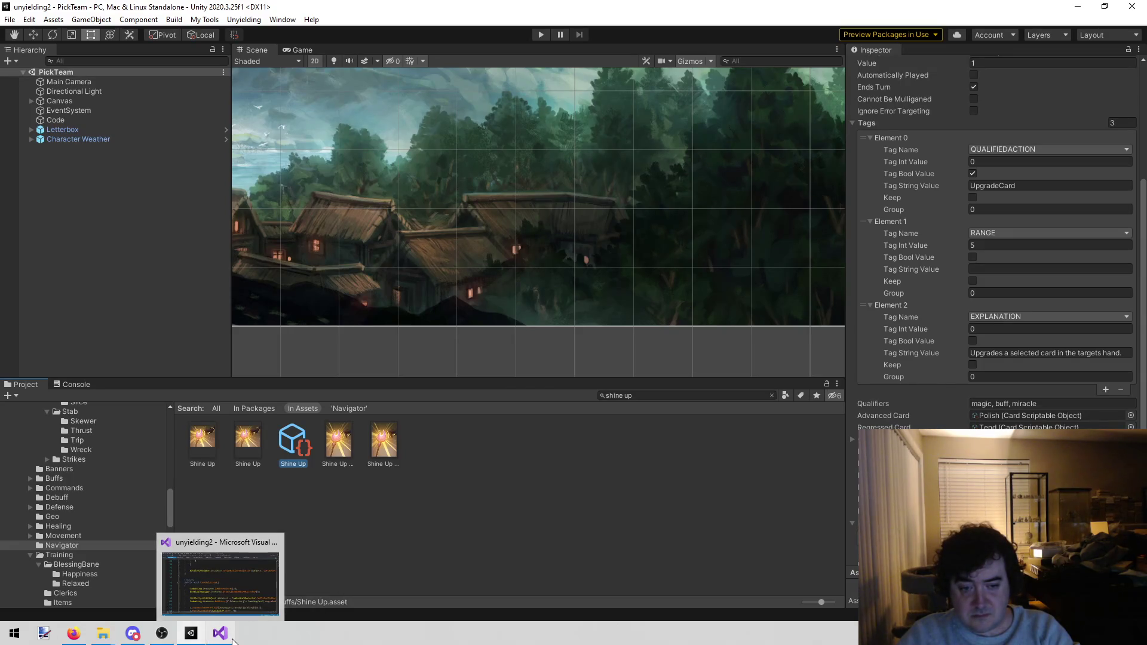
{"action": "left_click", "coordinate": [221, 574]}
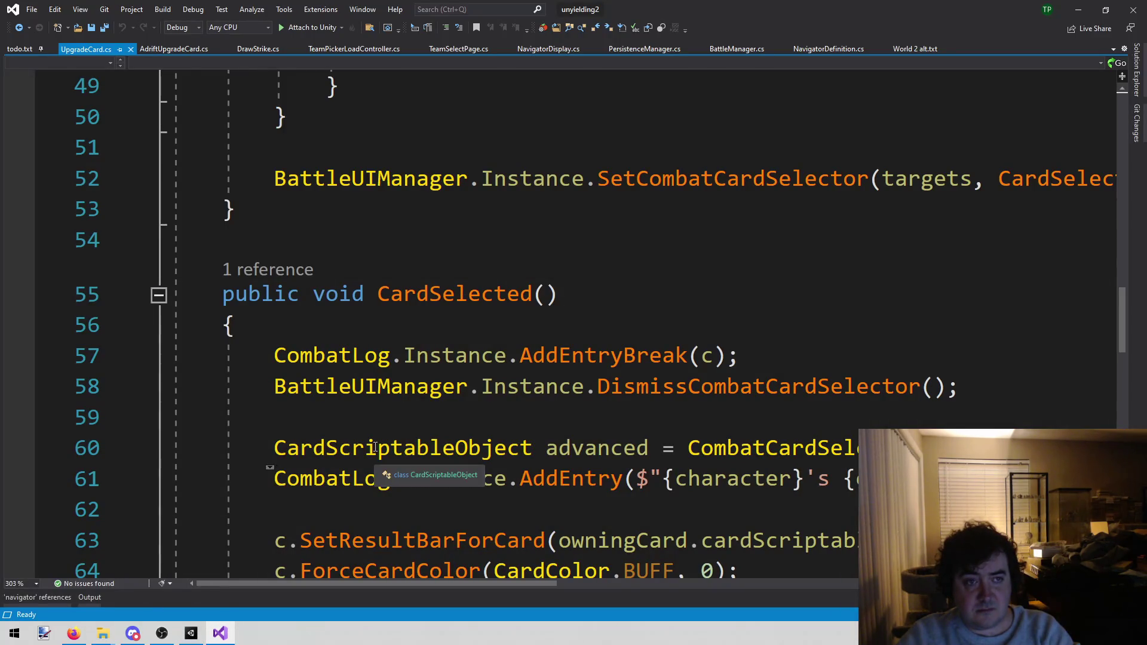
{"action": "left_click", "coordinate": [189, 637]}
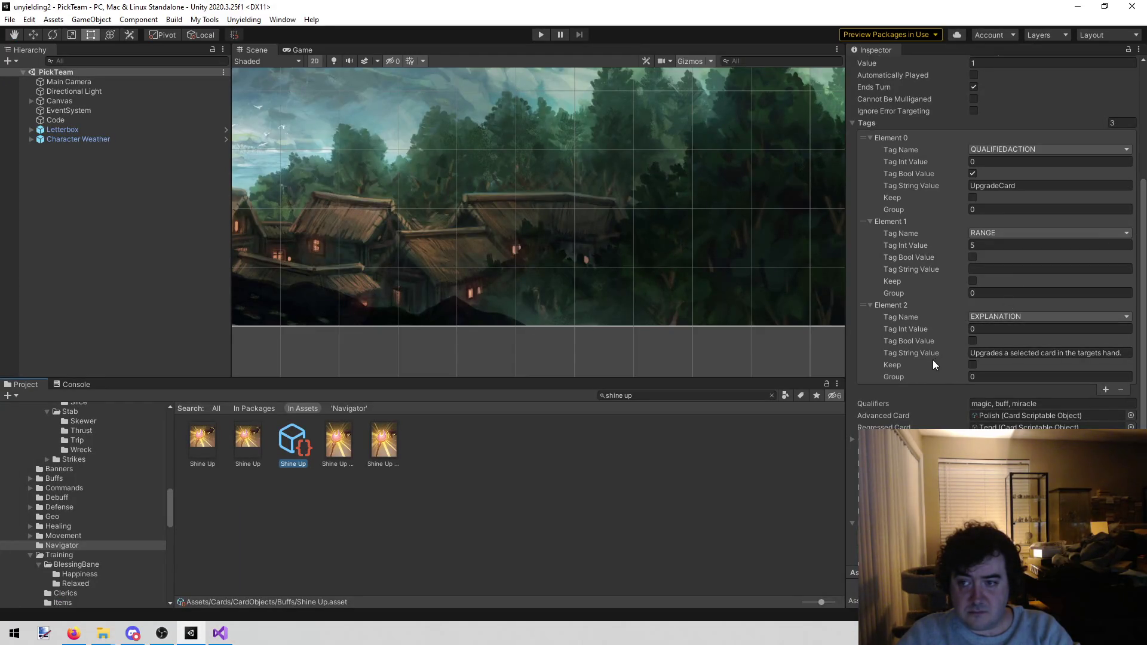
{"action": "left_click", "coordinate": [220, 634]}
{"action": "scroll", "coordinate": [559, 323], "scroll_direction": "down", "scroll_amount": 8}
{"action": "scroll", "coordinate": [559, 323], "scroll_direction": "down", "scroll_amount": 2}
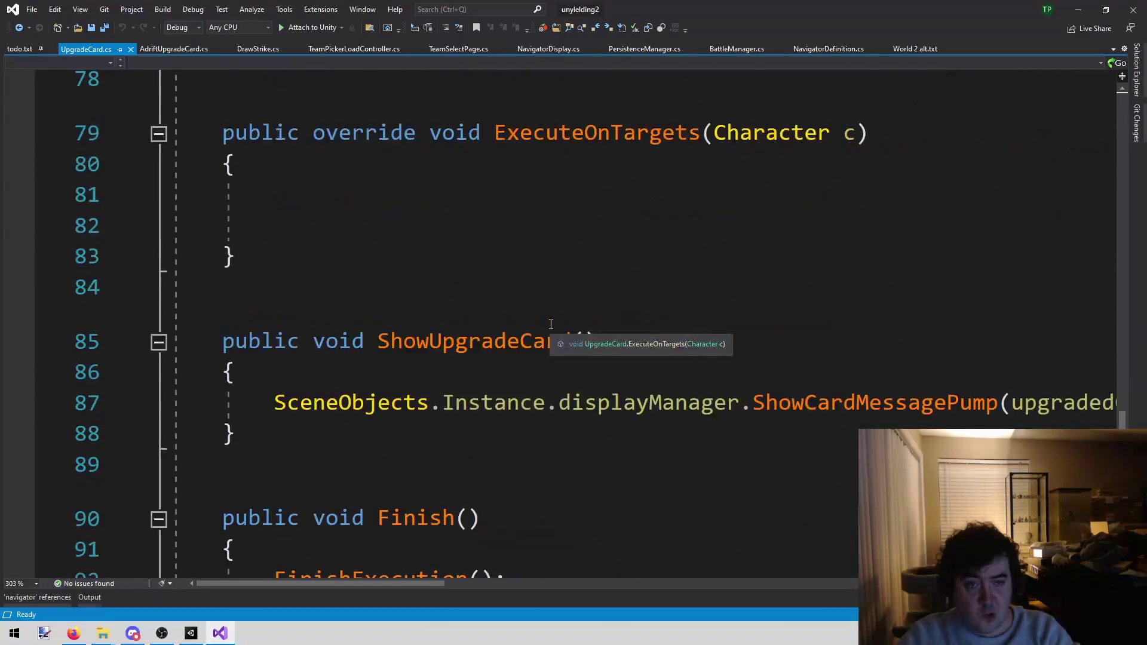
{"action": "scroll", "coordinate": [544, 324], "scroll_direction": "up", "scroll_amount": 9}
{"action": "scroll", "coordinate": [541, 324], "scroll_direction": "up", "scroll_amount": 5}
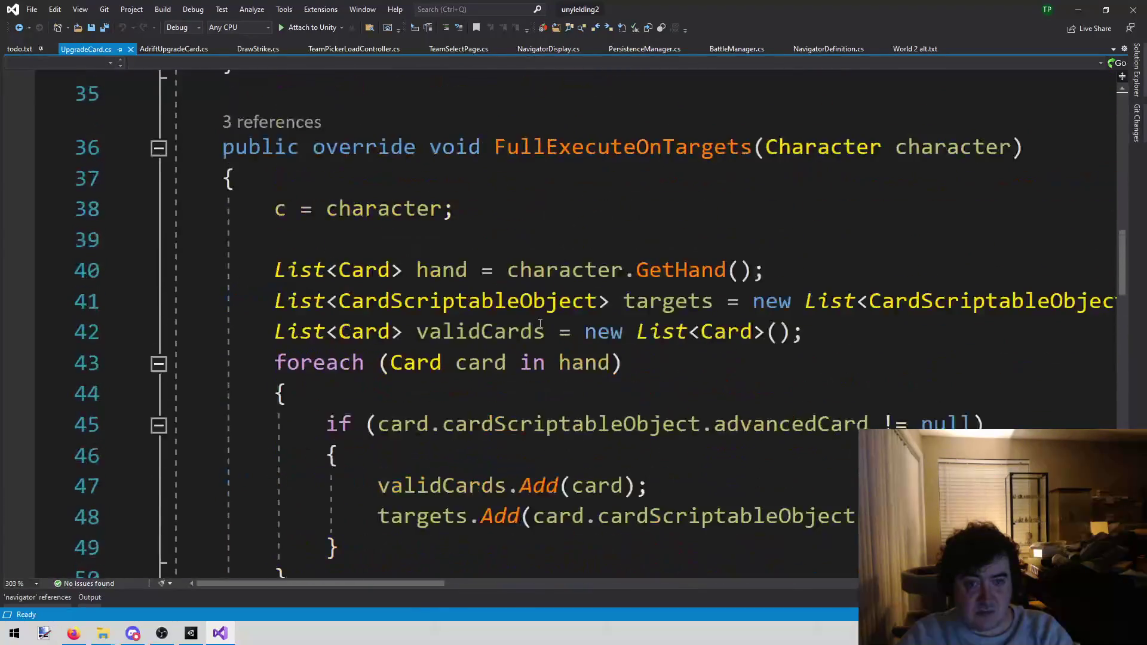
{"action": "left_click", "coordinate": [190, 633]}
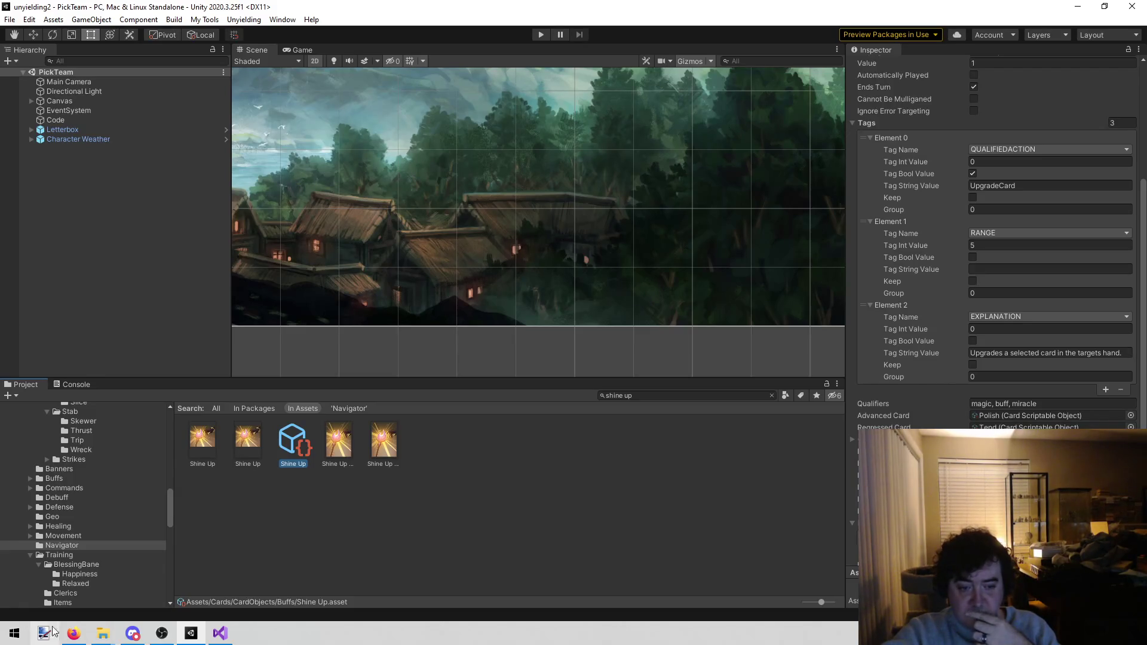
Step: Check the Shine Up card's first tag string and duplicate the asset as Shine Up 1
{"action": "left_click", "coordinate": [220, 634]}
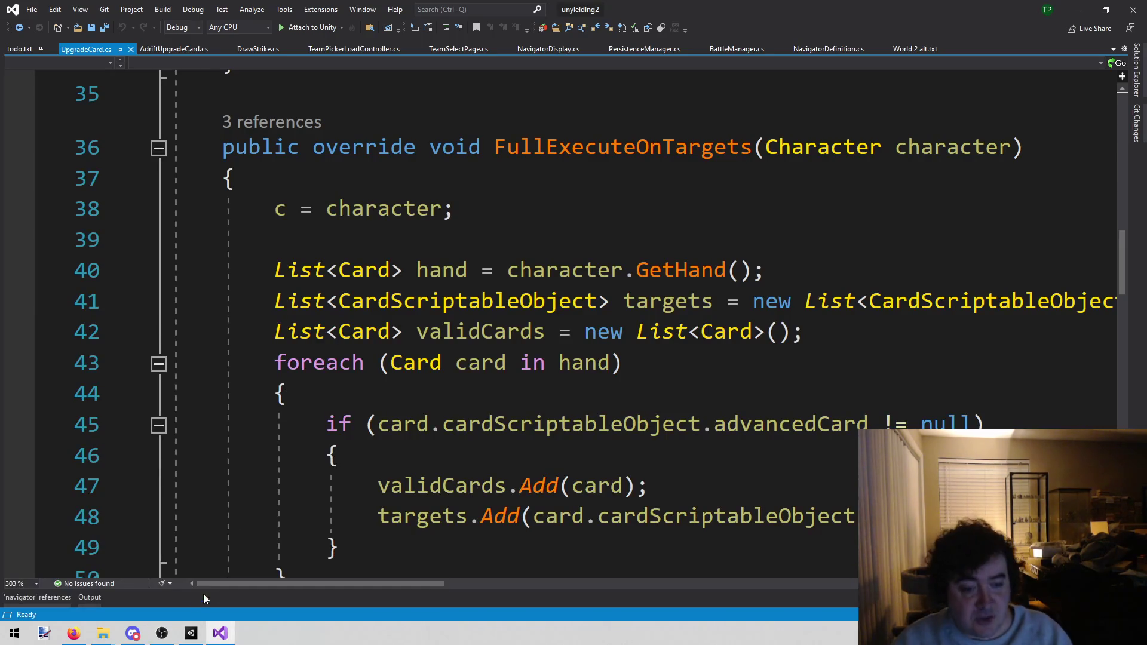
{"action": "left_click", "coordinate": [191, 634]}
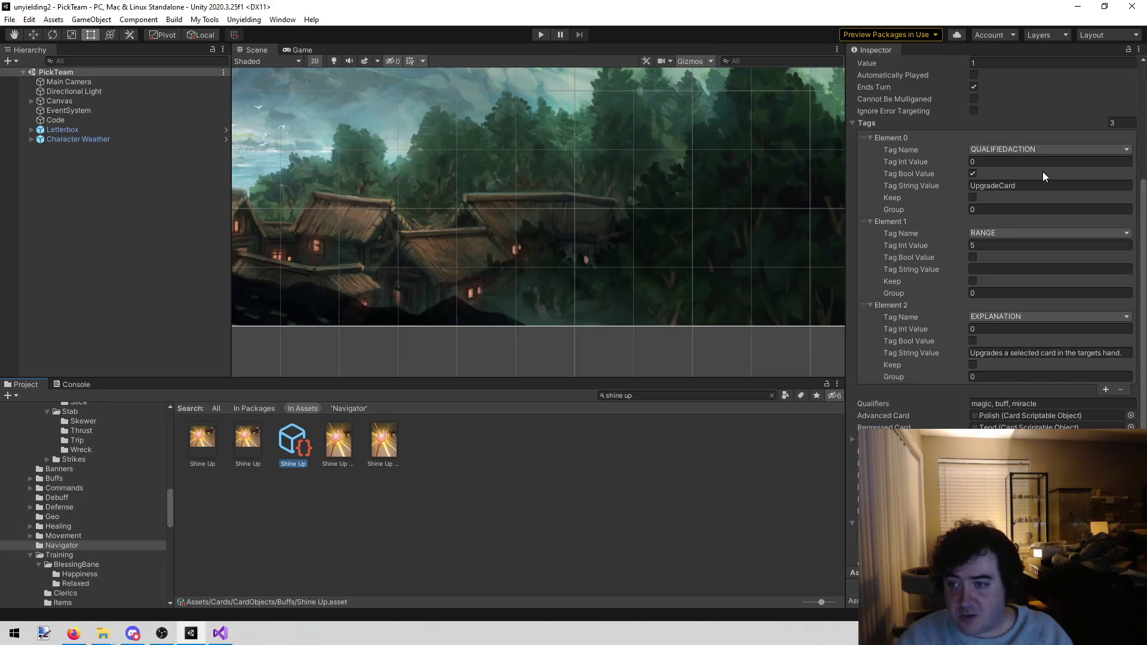
{"action": "left_click", "coordinate": [1073, 195]}
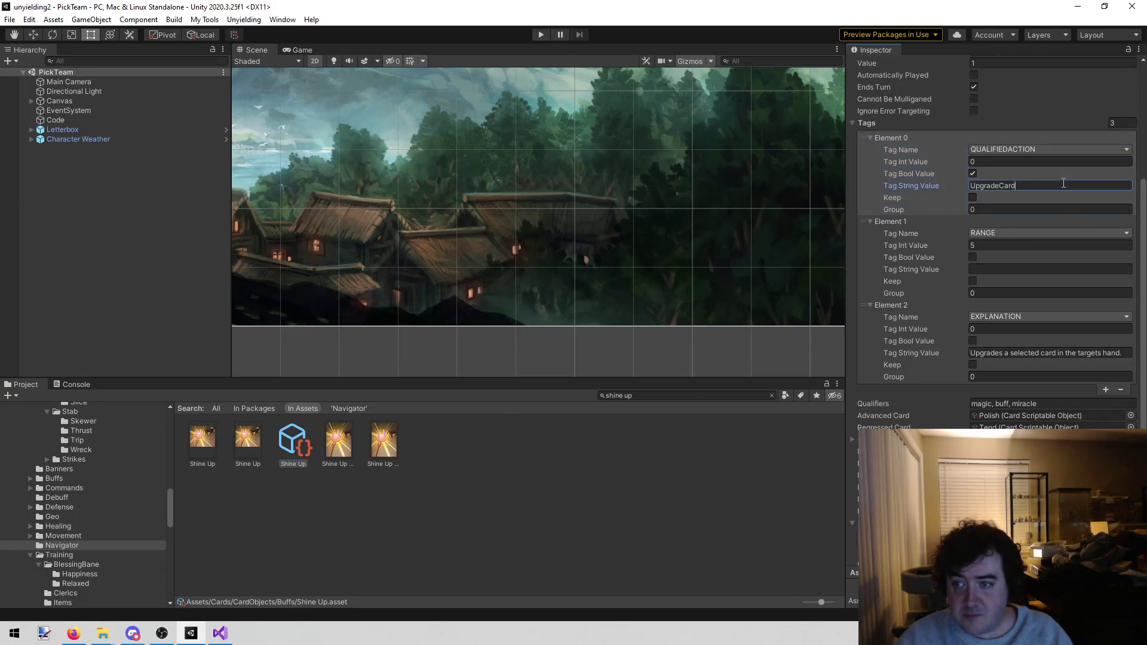
{"action": "left_click", "coordinate": [328, 479]}
{"action": "left_click", "coordinate": [292, 424]}
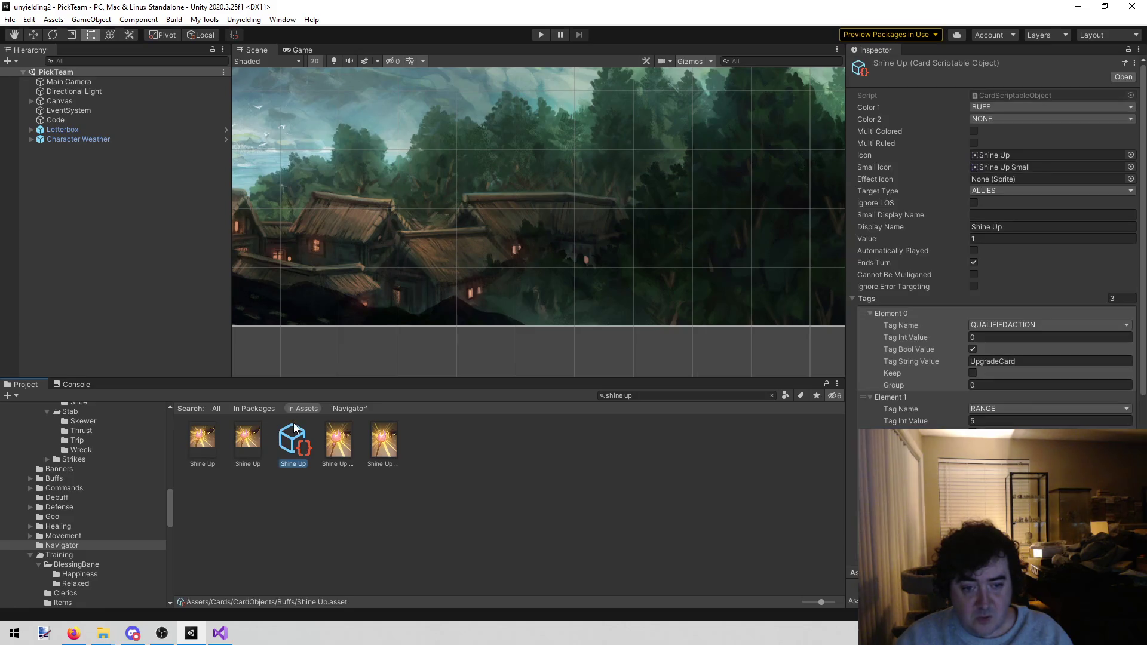
{"action": "key", "text": "ctrl+d"}
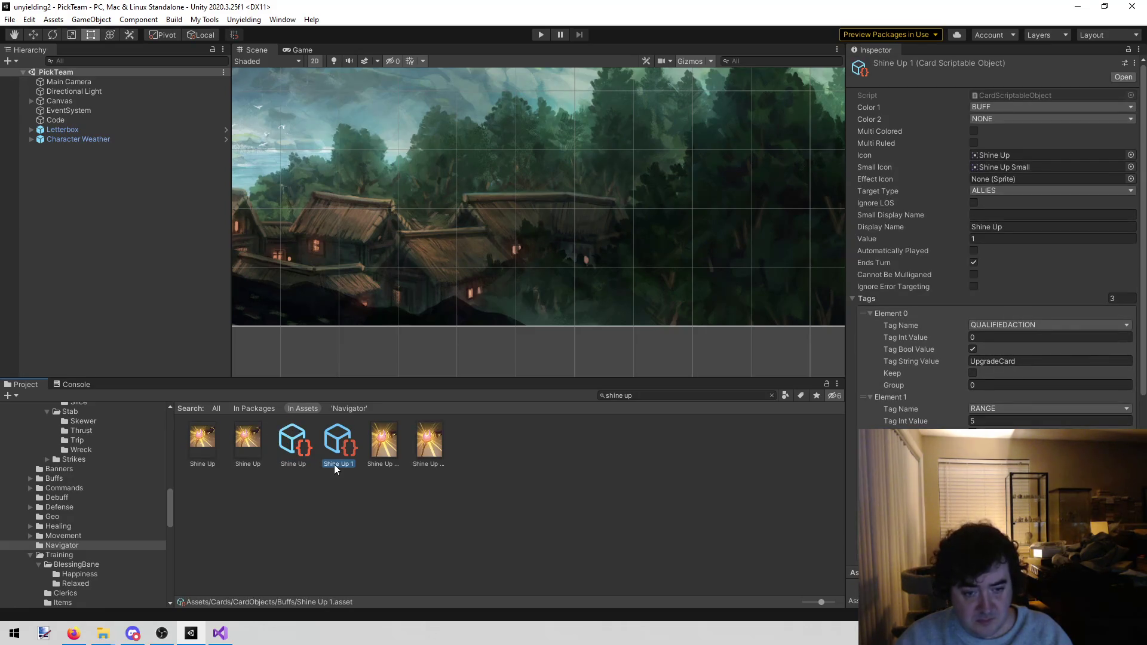
{"action": "left_click", "coordinate": [334, 464]}
Step: Open the Navigator folder and bring up the context menu for Adrift Upgrade II
{"action": "left_click", "coordinate": [107, 546]}
{"action": "left_click", "coordinate": [92, 544]}
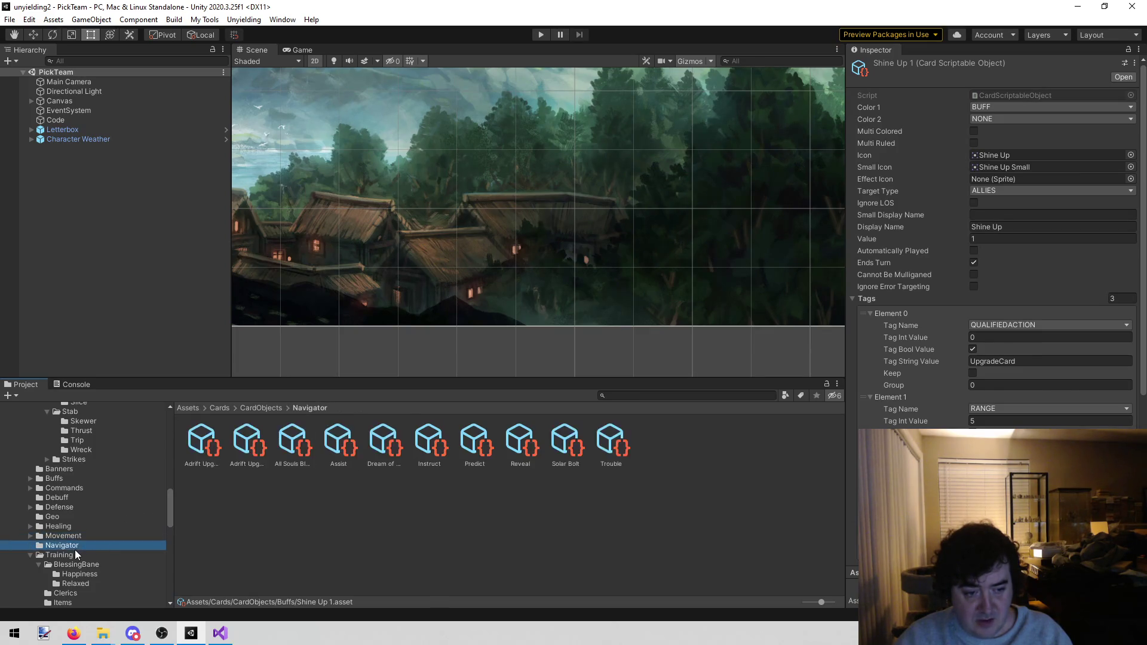
{"action": "left_click", "coordinate": [200, 448]}
{"action": "right_click", "coordinate": [201, 448]}
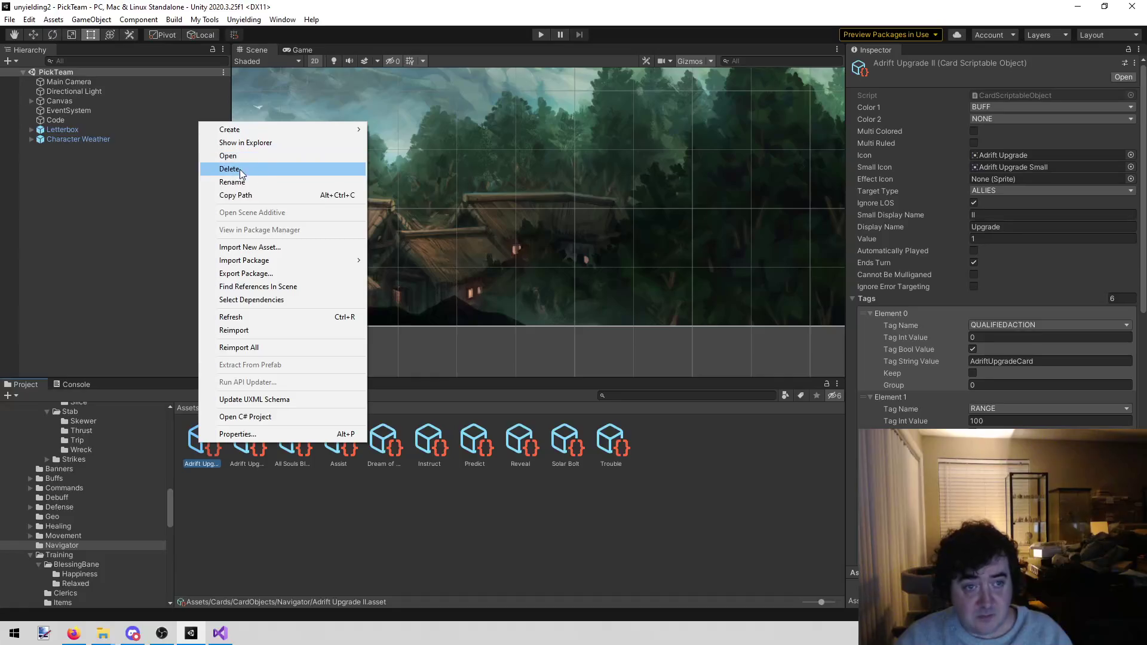
Step: Delete Adrift Upgrade II and move the Shine Up 1 copy into the Navigator folder
{"action": "left_click", "coordinate": [239, 169]}
{"action": "left_click", "coordinate": [605, 341]}
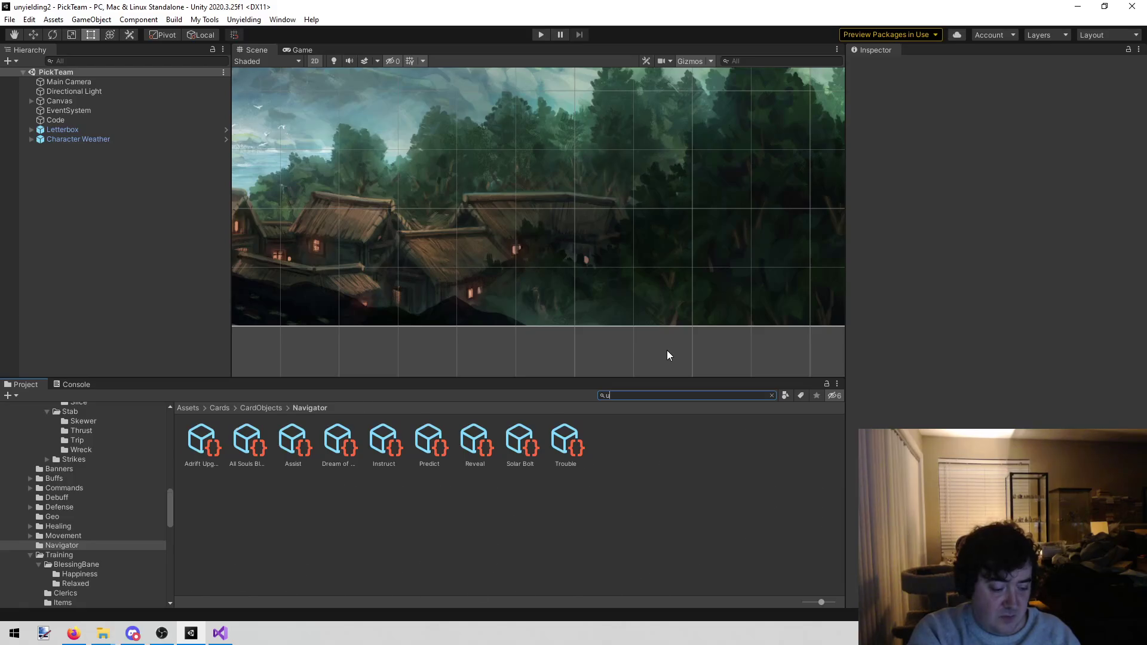
{"action": "type", "text": "upgr"}
{"action": "key", "text": "BackSpace"}
{"action": "key", "text": "BackSpace"}
{"action": "key", "text": "BackSpace"}
{"action": "type", "text": "shine up"}
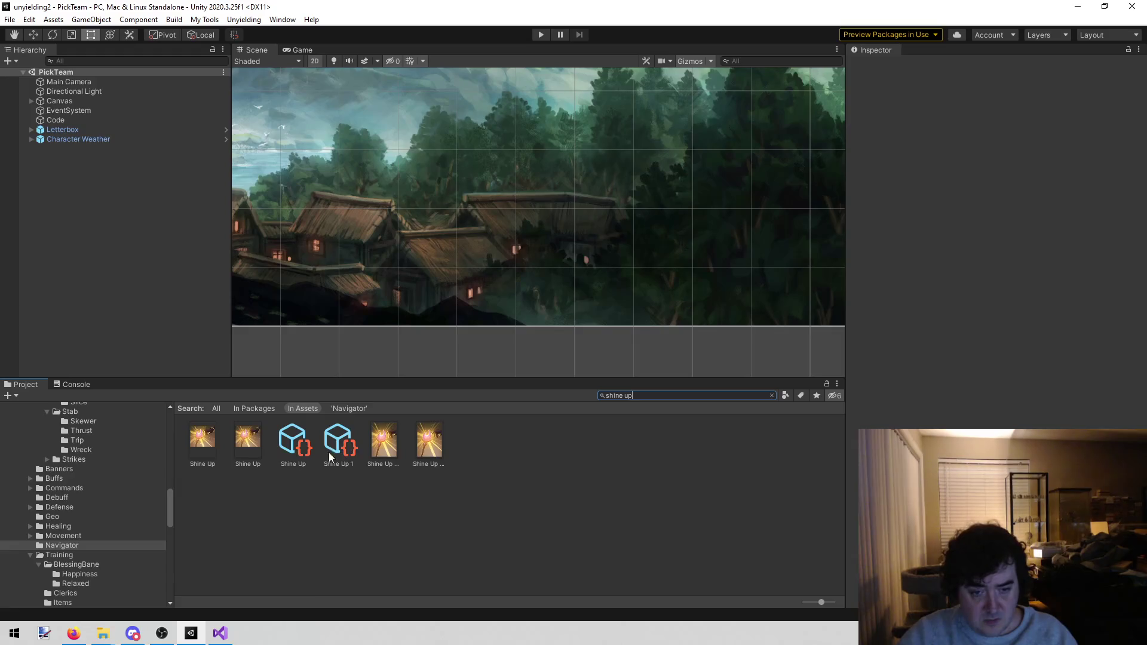
{"action": "left_click", "coordinate": [333, 453]}
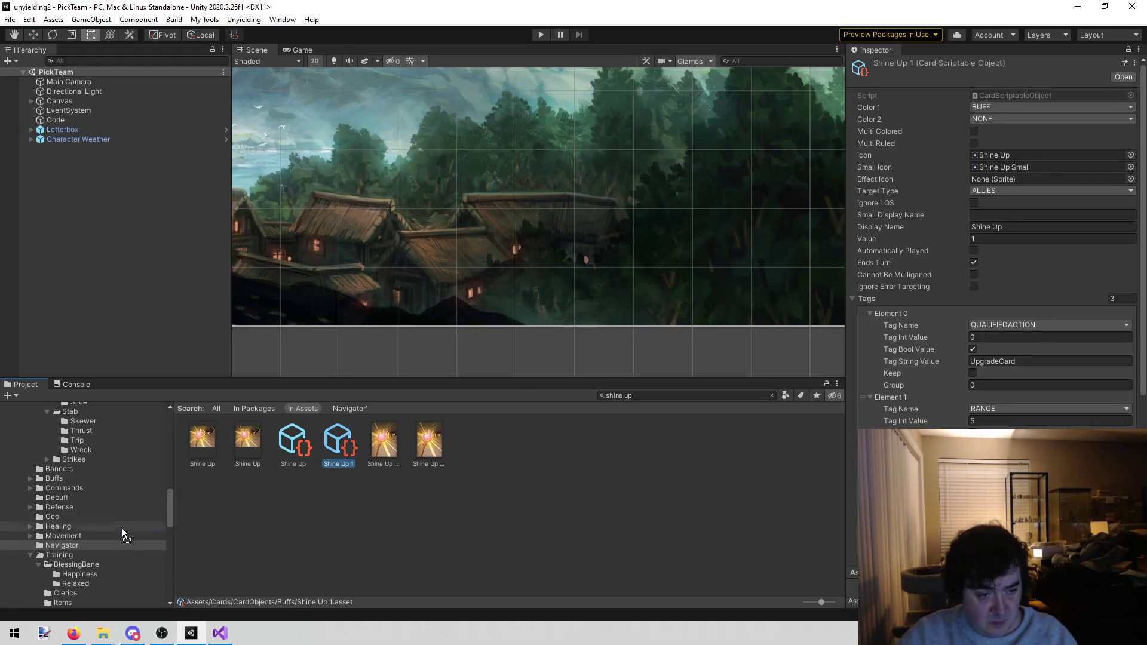
{"action": "left_click_drag", "start_coordinate": [129, 547], "coordinate": [132, 546]}
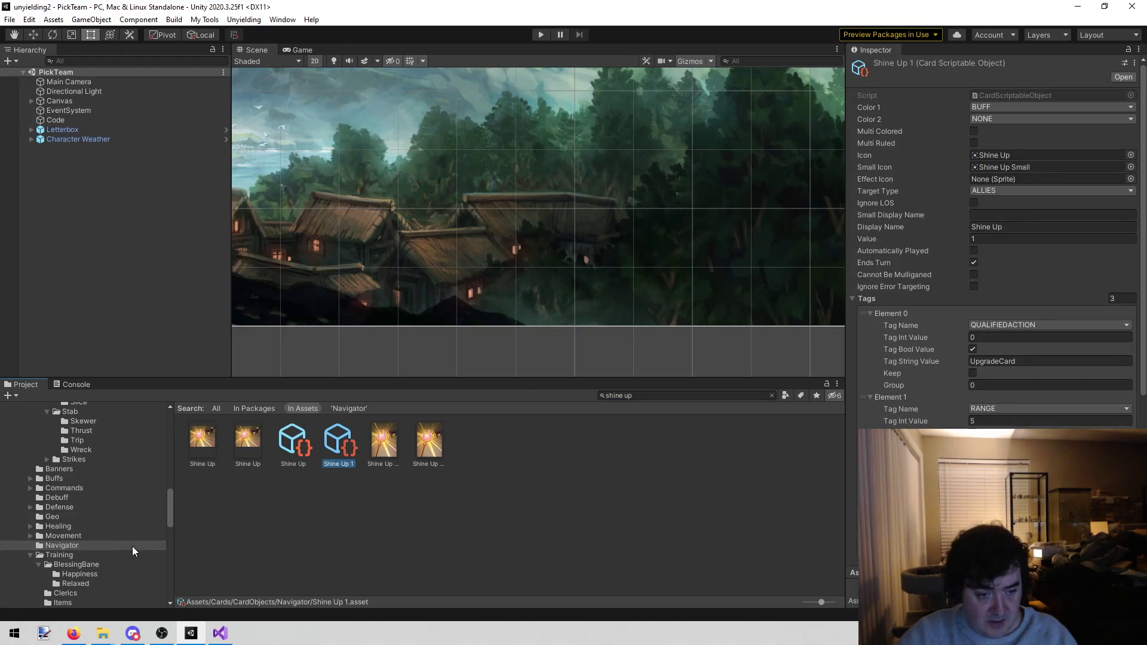
Step: Rename the Shine Up 1 copy in Navigator to 'Adrift Upgrade II'
{"action": "left_click", "coordinate": [717, 395]}
{"action": "key", "text": "BackSpace"}
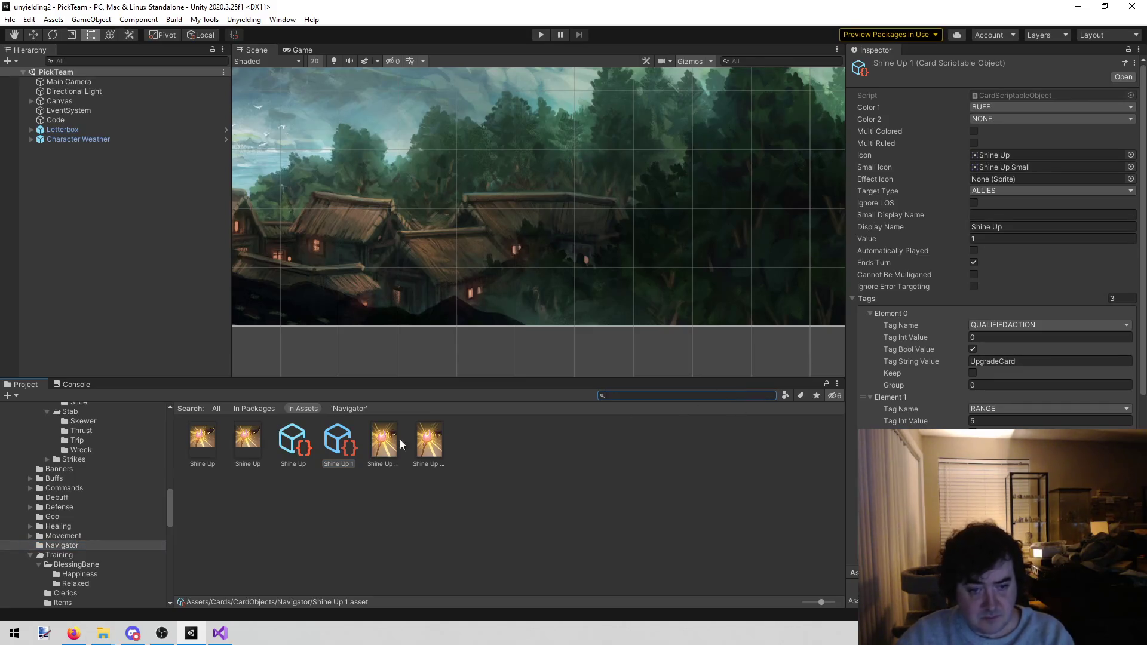
{"action": "left_click", "coordinate": [206, 445]}
{"action": "left_click", "coordinate": [565, 445]}
{"action": "left_click", "coordinate": [518, 460]}
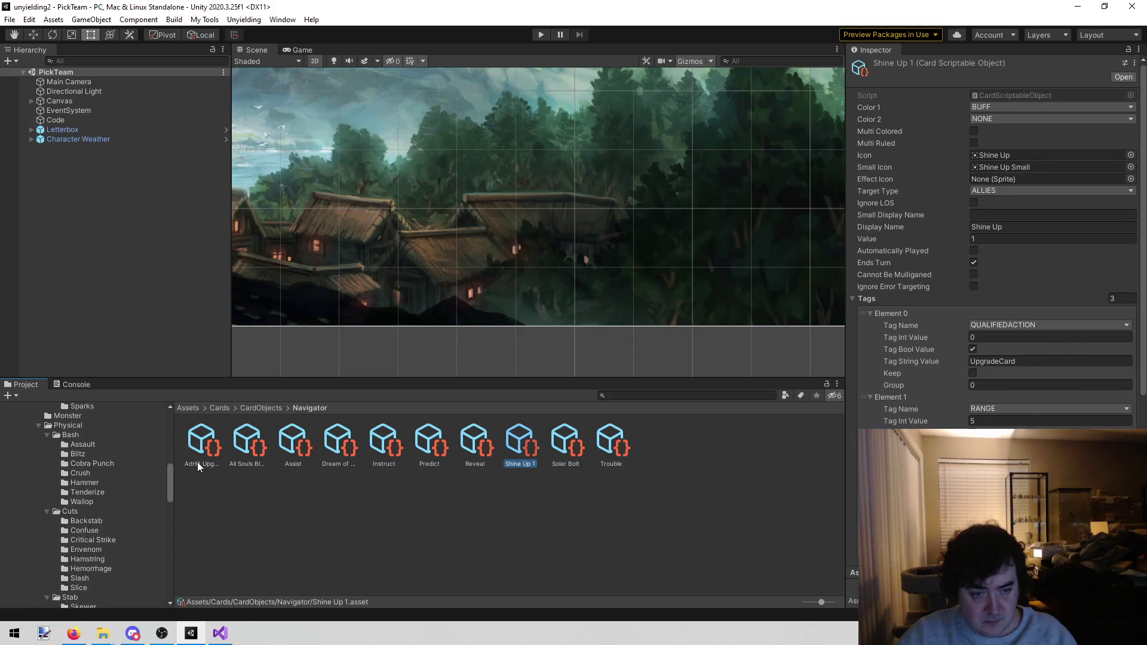
{"action": "left_click", "coordinate": [200, 462]}
{"action": "left_click", "coordinate": [517, 464]}
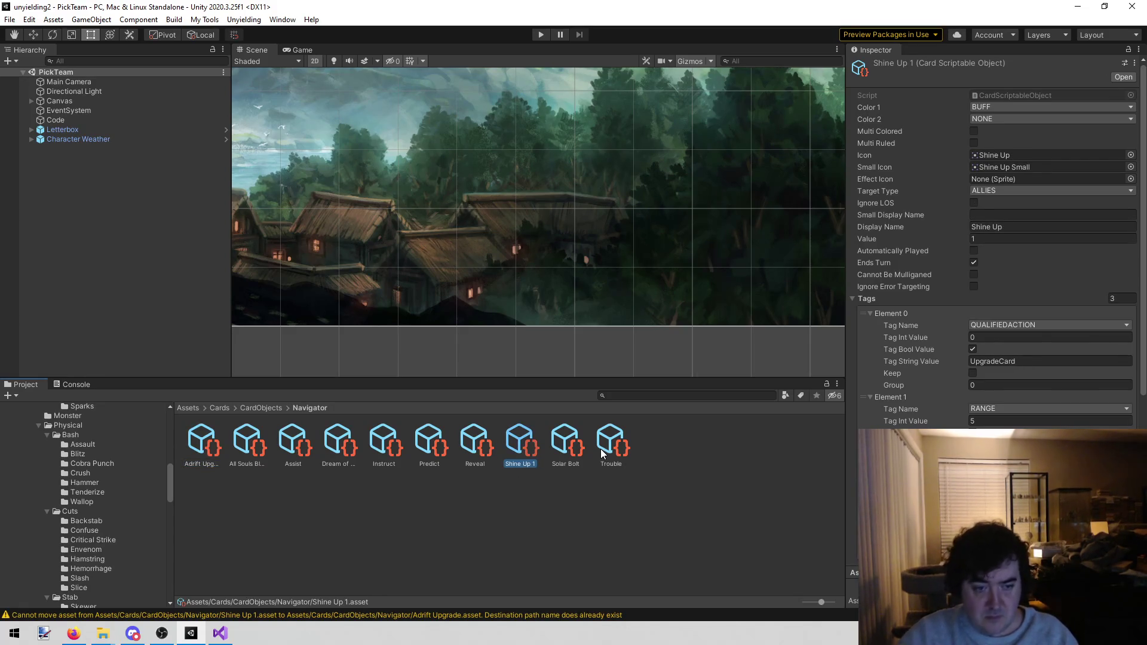
{"action": "left_click", "coordinate": [524, 467]}
{"action": "type", "text": "Adrift Upgrade"}
{"action": "type", "text": "II"}
{"action": "key", "text": "Return"}
Step: Set the copy's Small Display Name to II and its tag string value to UpgradeCard2
{"action": "left_click", "coordinate": [997, 215]}
{"action": "type", "text": "II"}
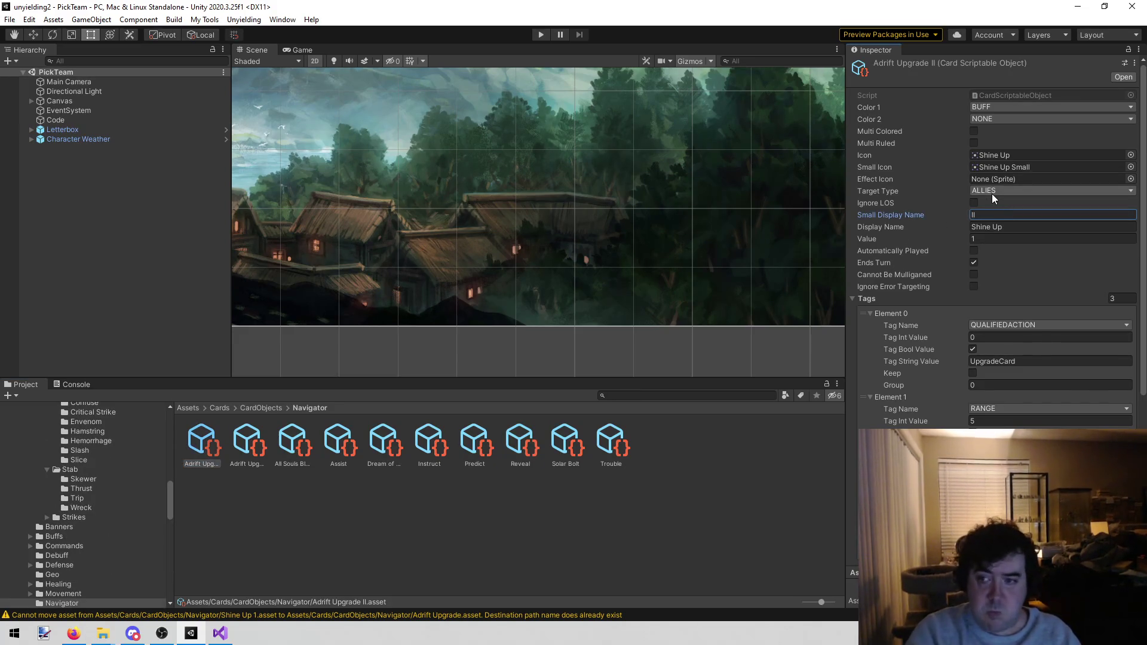
{"action": "scroll", "coordinate": [986, 315], "scroll_direction": "down", "scroll_amount": 3}
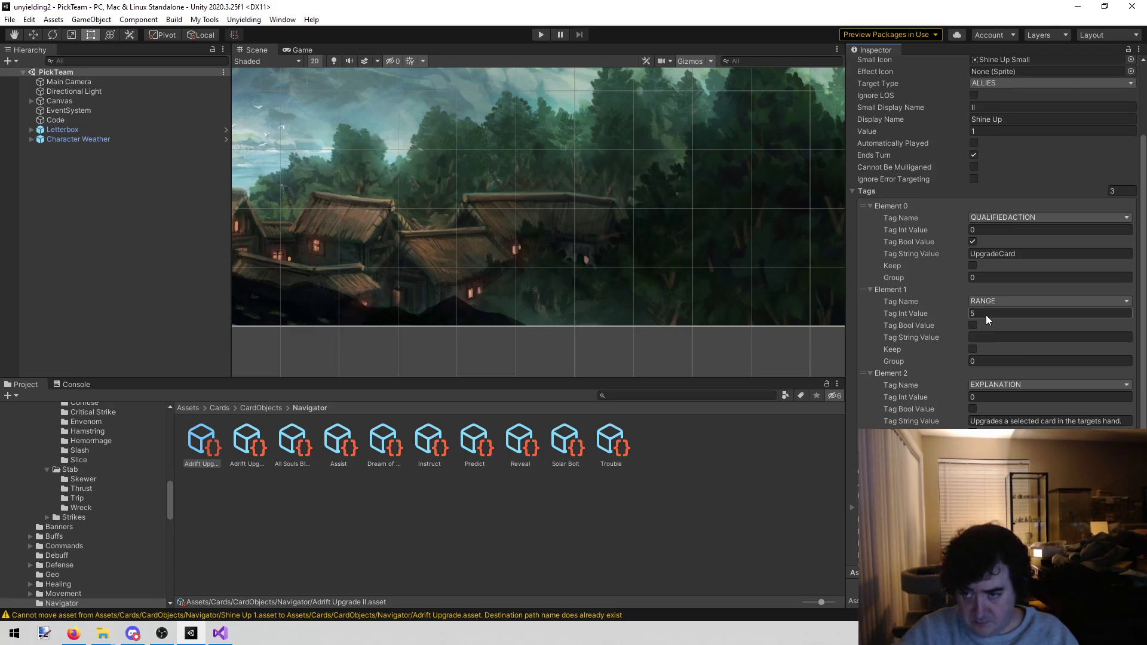
{"action": "left_click", "coordinate": [1041, 255]}
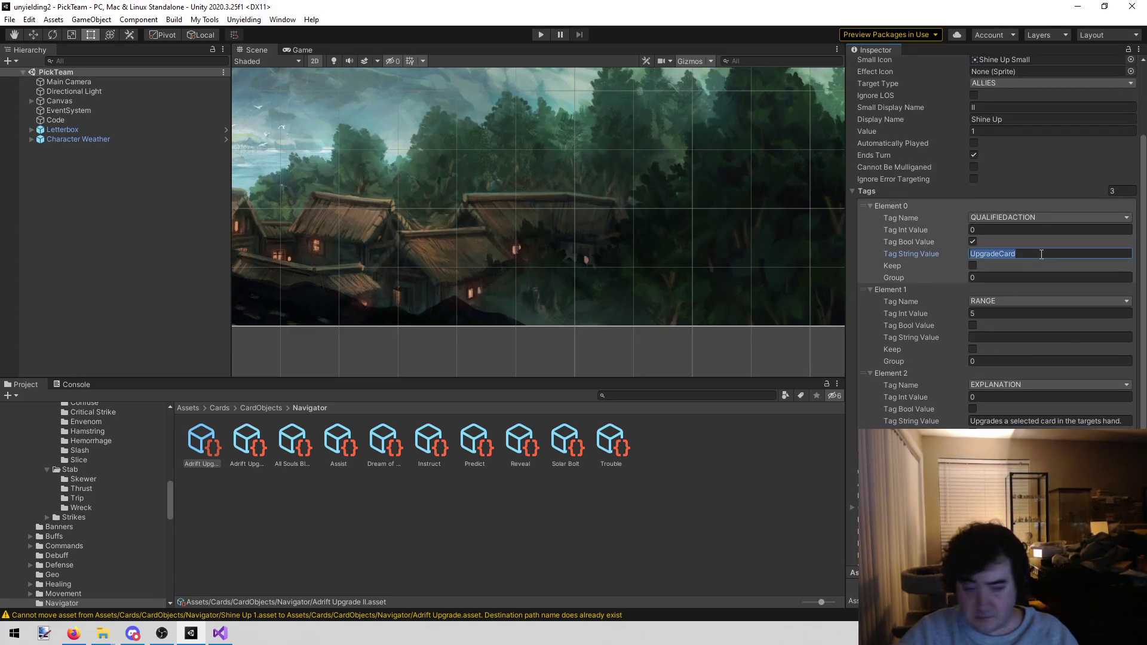
{"action": "left_click", "coordinate": [1041, 255]}
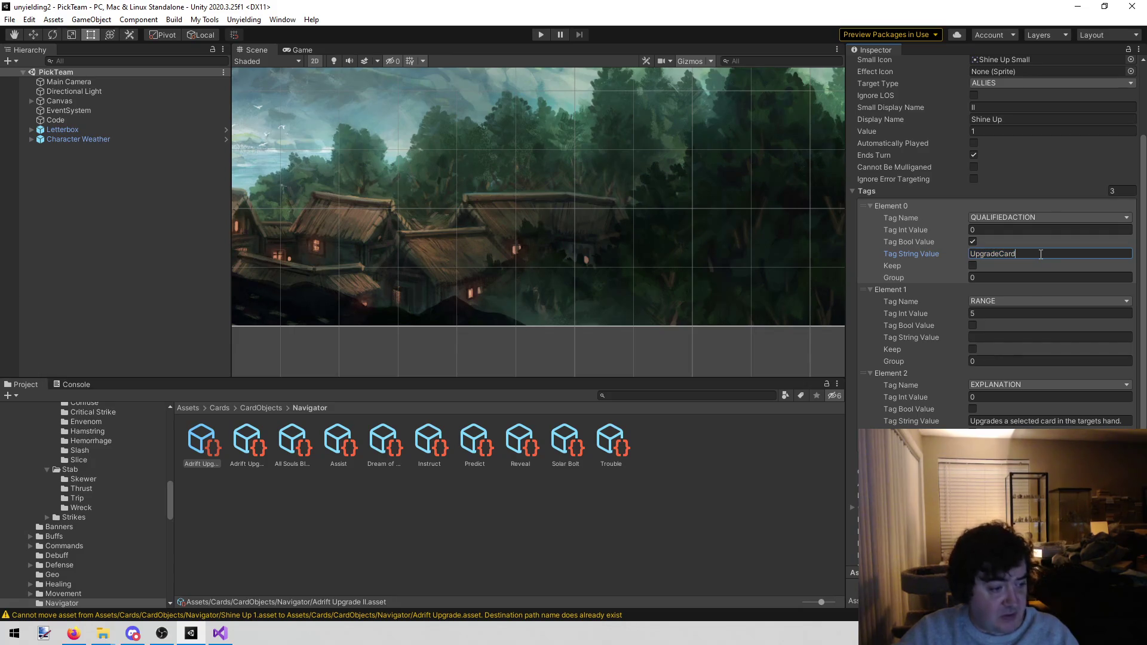
{"action": "type", "text": "II"}
{"action": "key", "text": "BackSpace"}
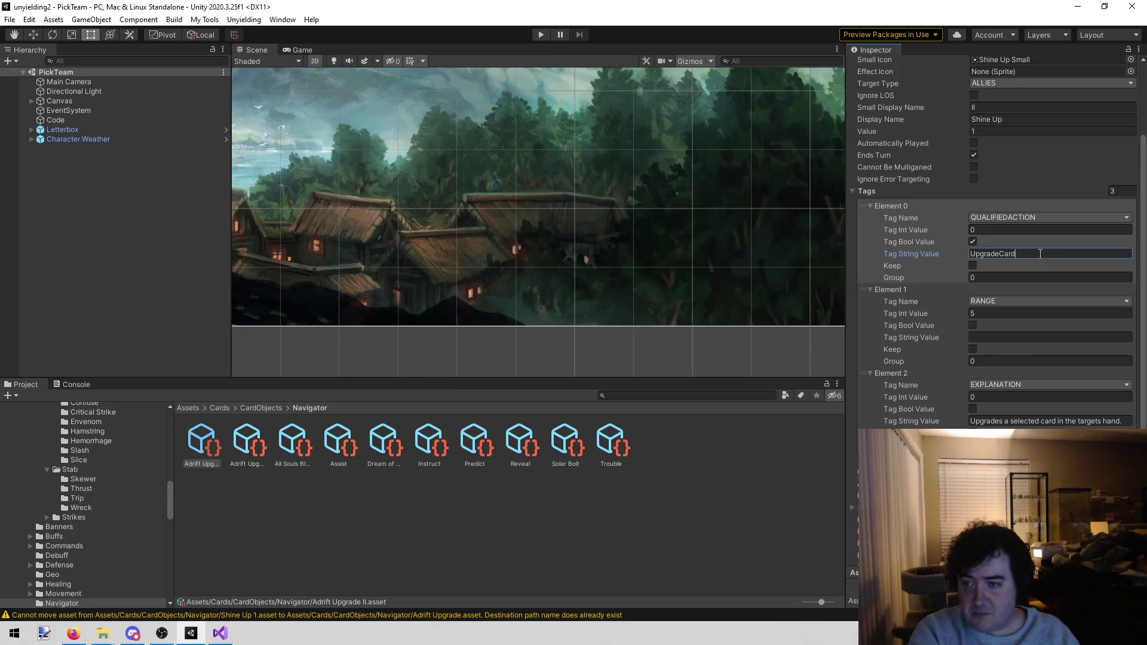
{"action": "type", "text": "I"}
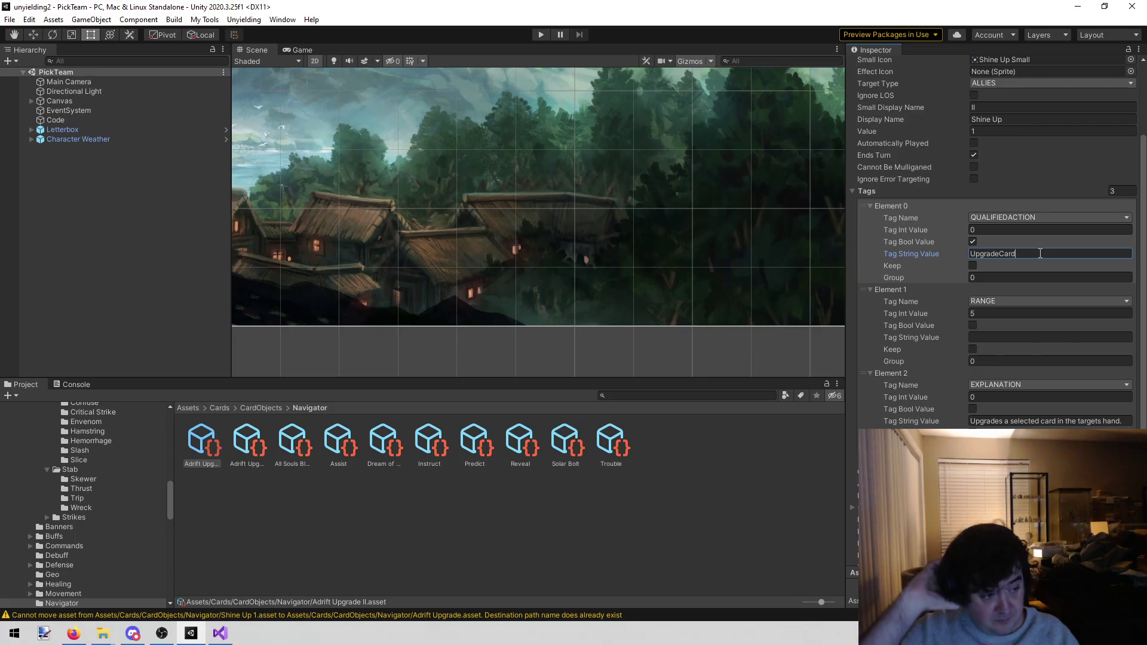
{"action": "type", "text": "2"}
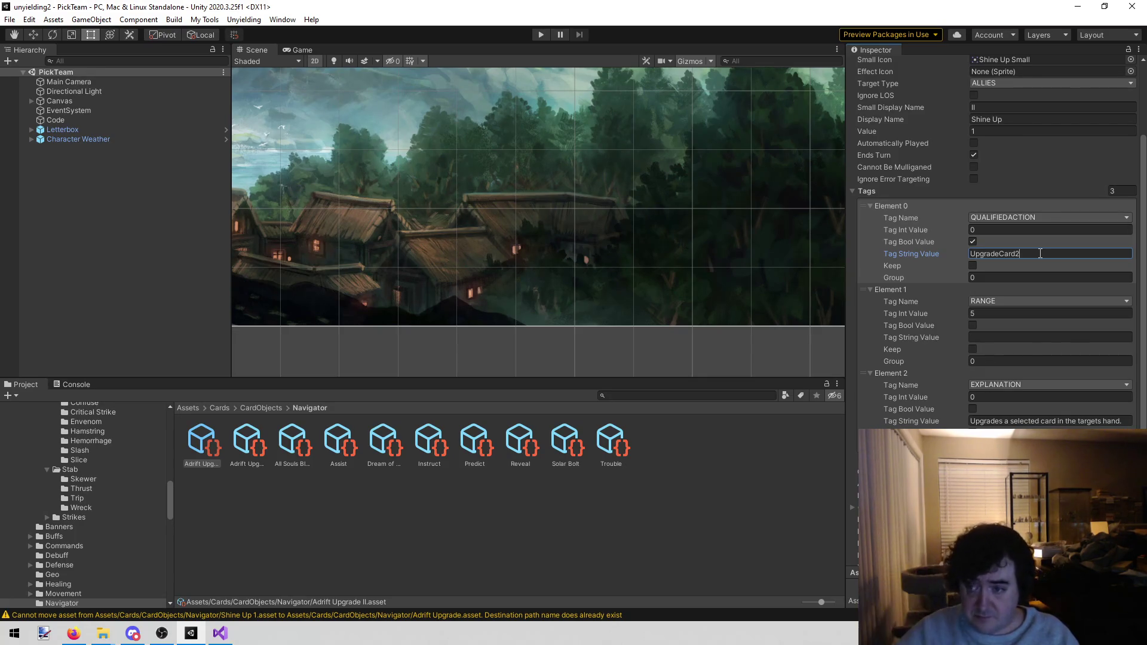
{"action": "left_click_drag", "start_coordinate": [1040, 253], "coordinate": [857, 254]}
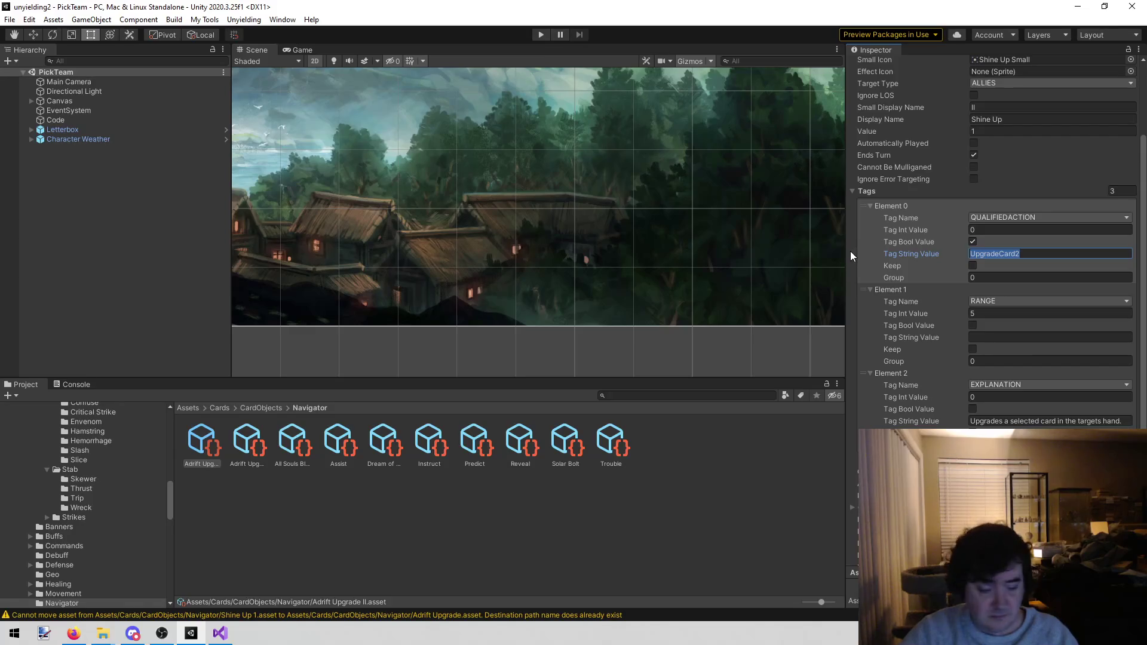
Step: Check the UpgradeCard class declaration in Visual Studio, then return to the Unity project search
{"action": "left_click", "coordinate": [220, 633]}
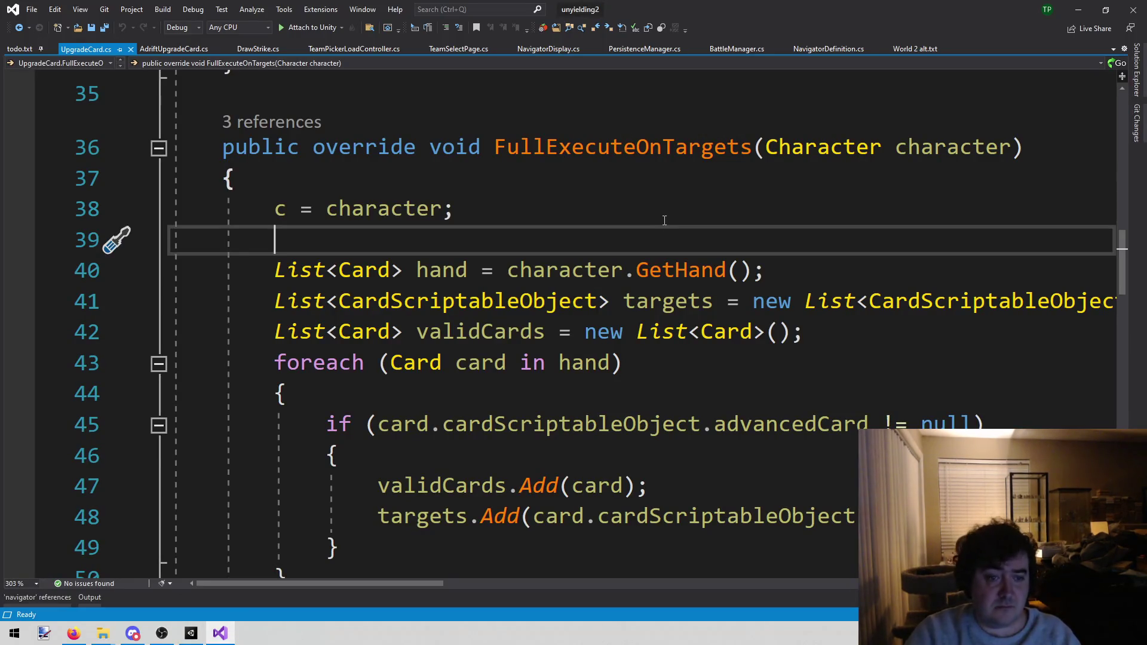
{"action": "scroll", "coordinate": [605, 211], "scroll_direction": "up", "scroll_amount": 3}
{"action": "scroll", "coordinate": [605, 211], "scroll_direction": "up", "scroll_amount": 8}
{"action": "left_click", "coordinate": [448, 199]}
{"action": "left_click", "coordinate": [188, 640]}
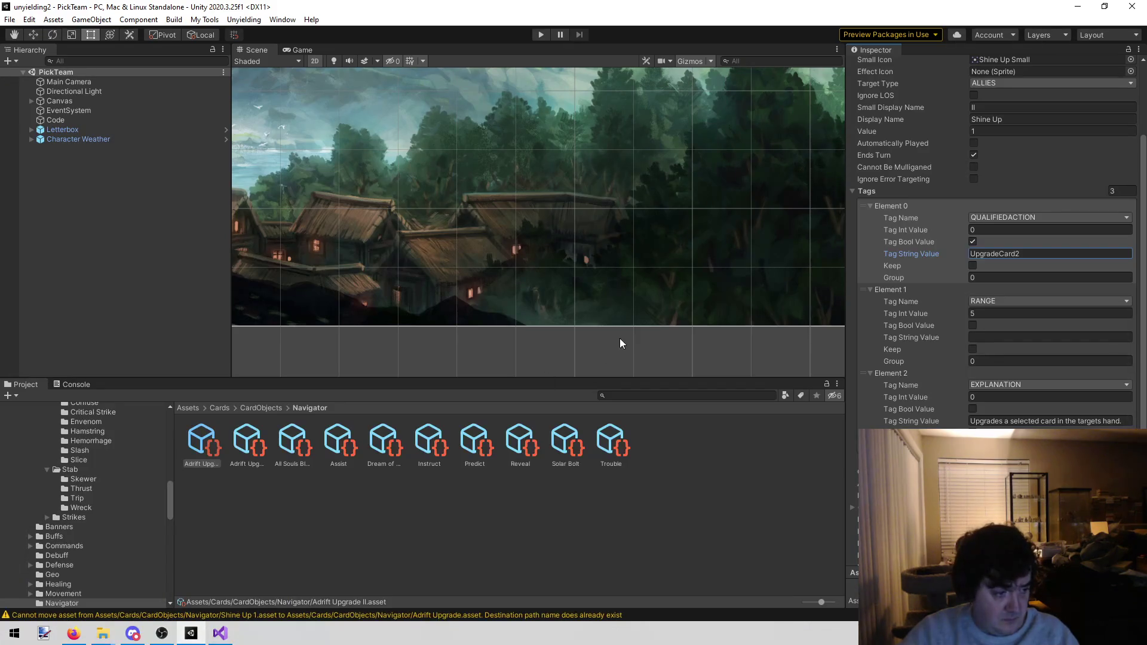
{"action": "left_click", "coordinate": [645, 396]}
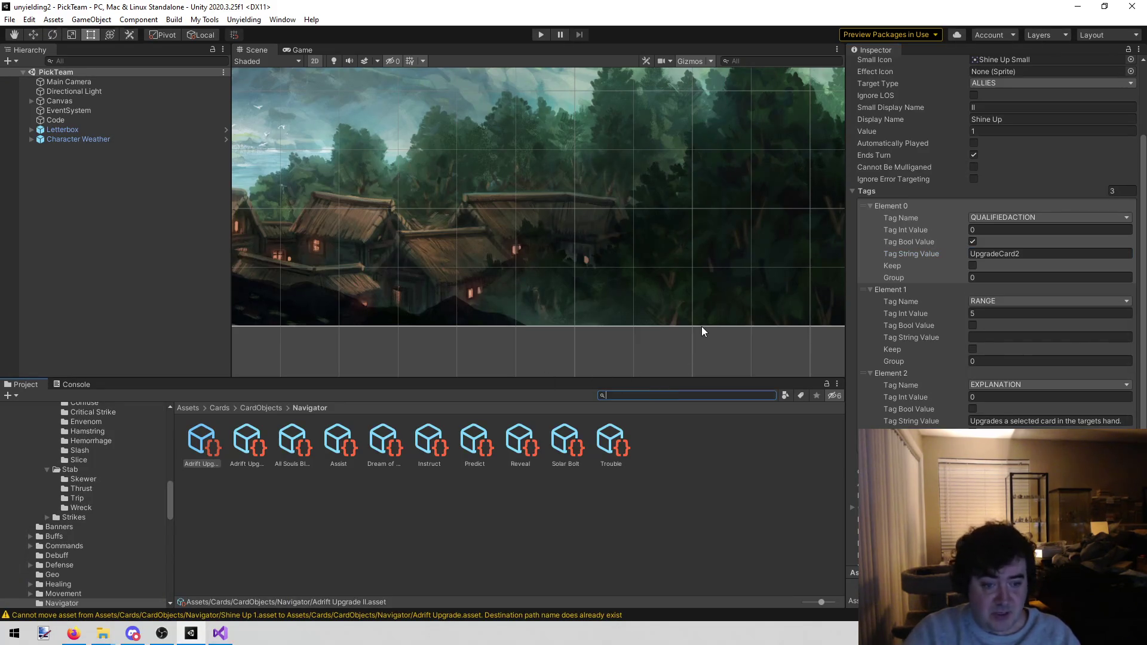
Step: Find the UpgradeCard script by searching 'upgradecard' and duplicate it
{"action": "type", "text": "upgradecard2"}
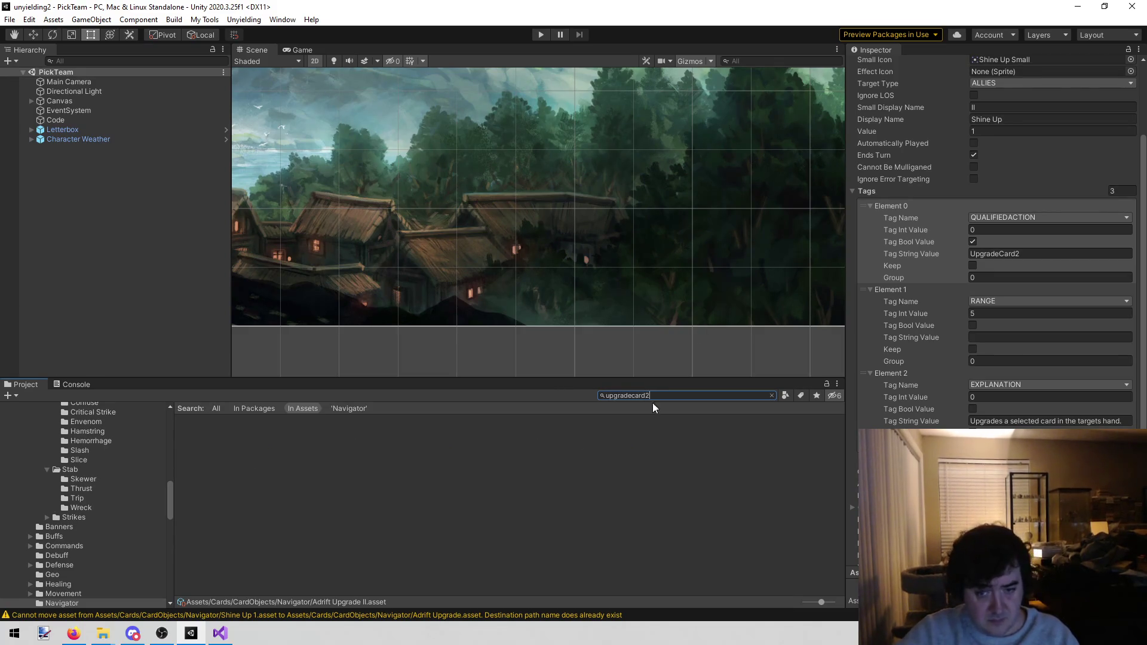
{"action": "key", "text": "BackSpace"}
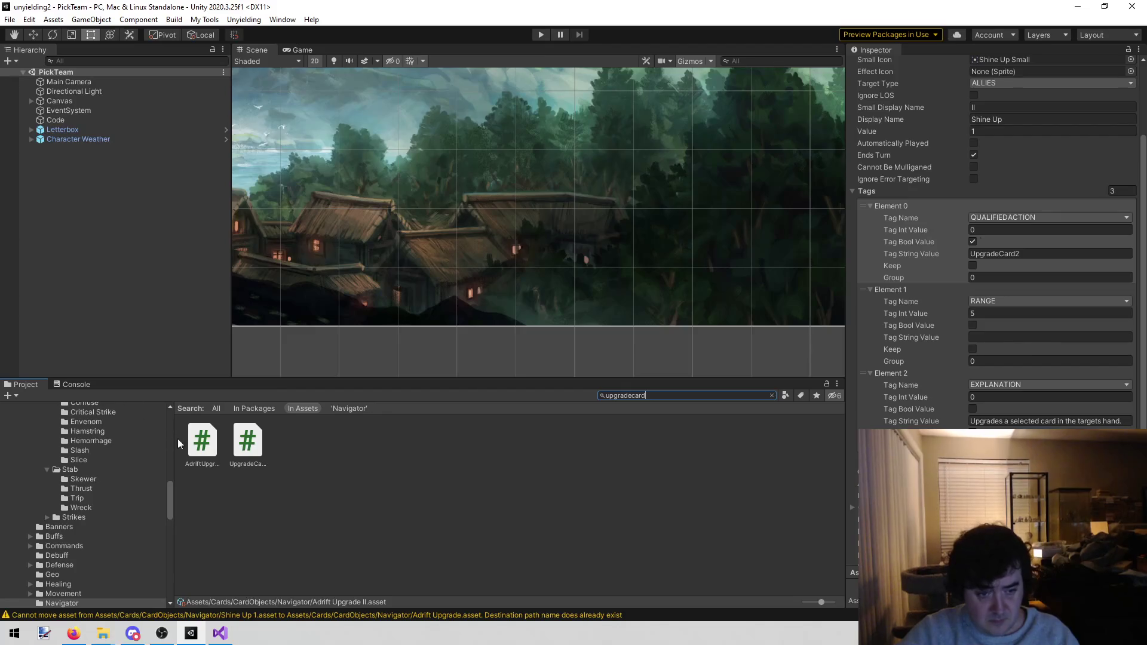
{"action": "left_click", "coordinate": [242, 448]}
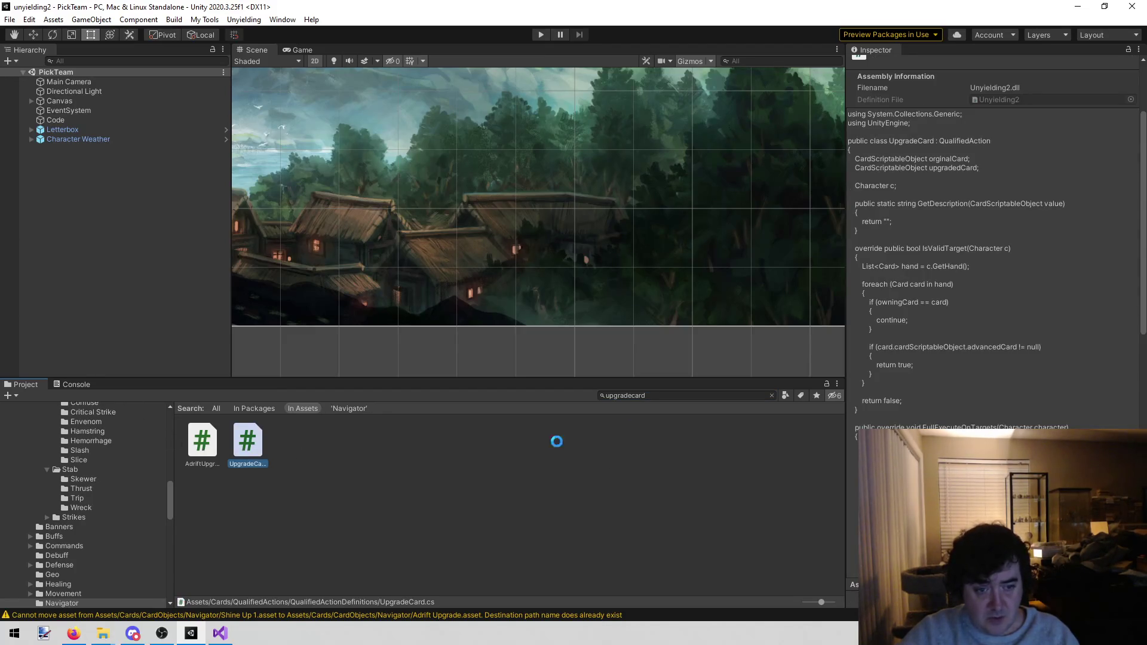
{"action": "key", "text": "ctrl+d"}
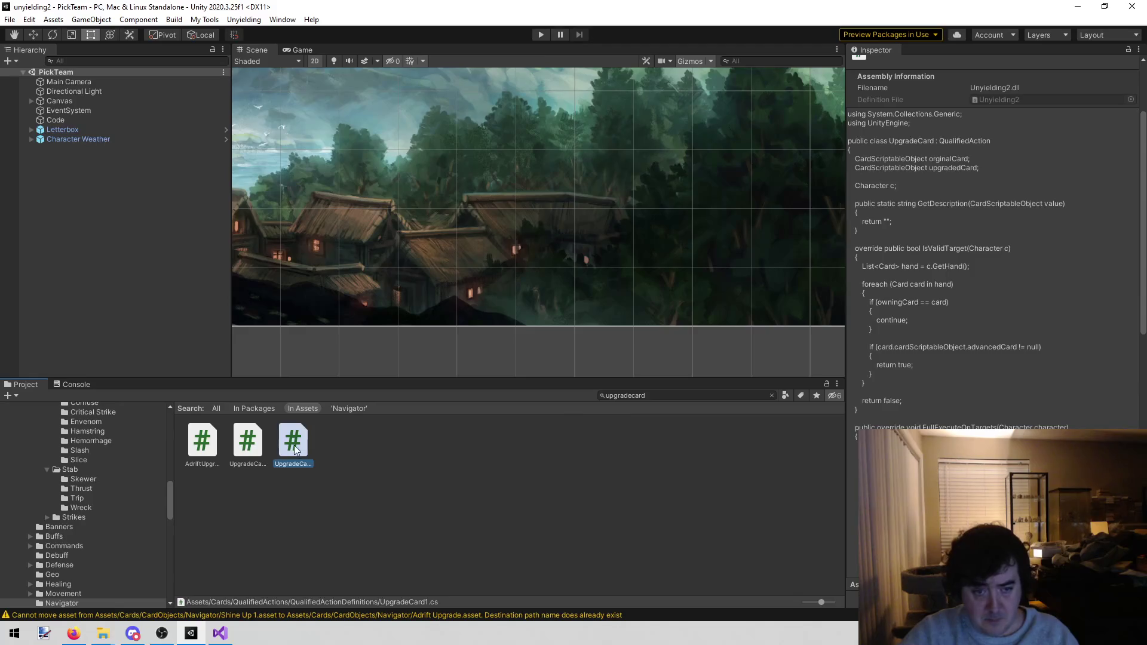
Step: Rename the UpgradeCard1 duplicate to UpgradeCard2 and open it in Visual Studio
{"action": "left_click", "coordinate": [681, 396]}
{"action": "key", "text": "BackSpace"}
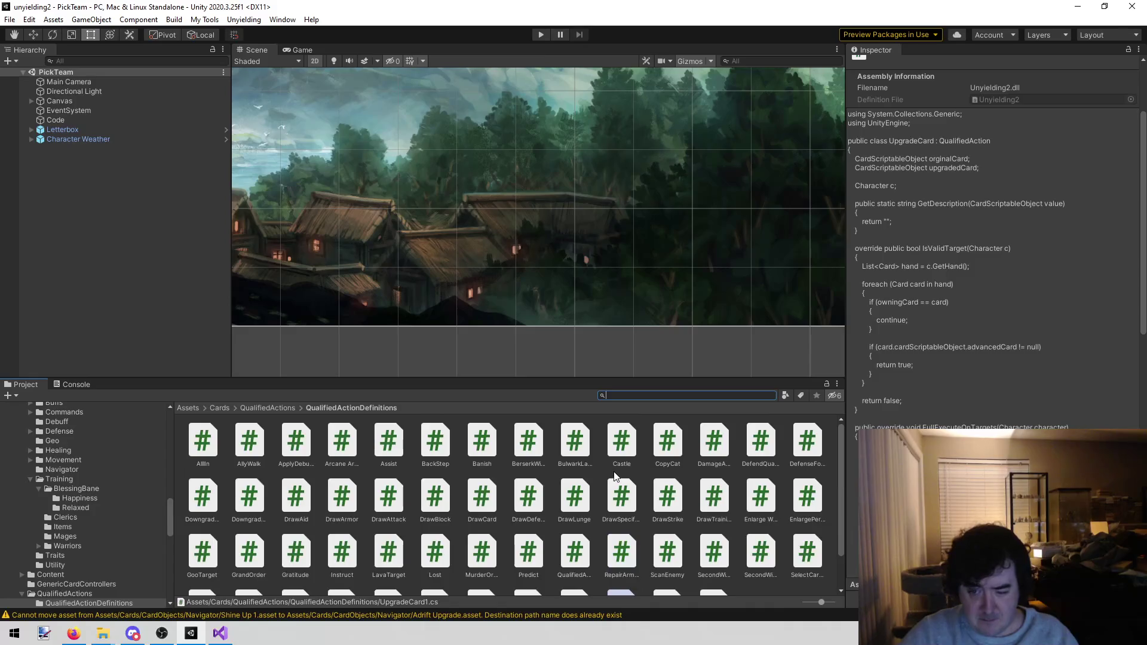
{"action": "left_click", "coordinate": [618, 580]}
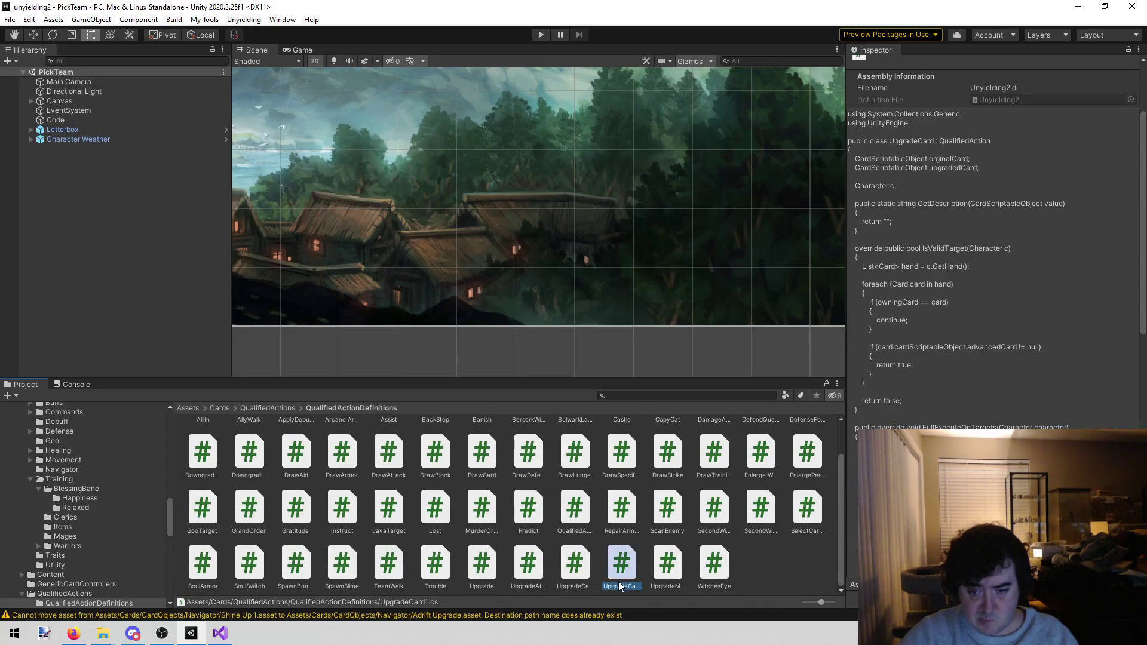
{"action": "left_click", "coordinate": [620, 585]}
{"action": "key", "text": "BackSpace"}
{"action": "type", "text": "2"}
{"action": "key", "text": "Return"}
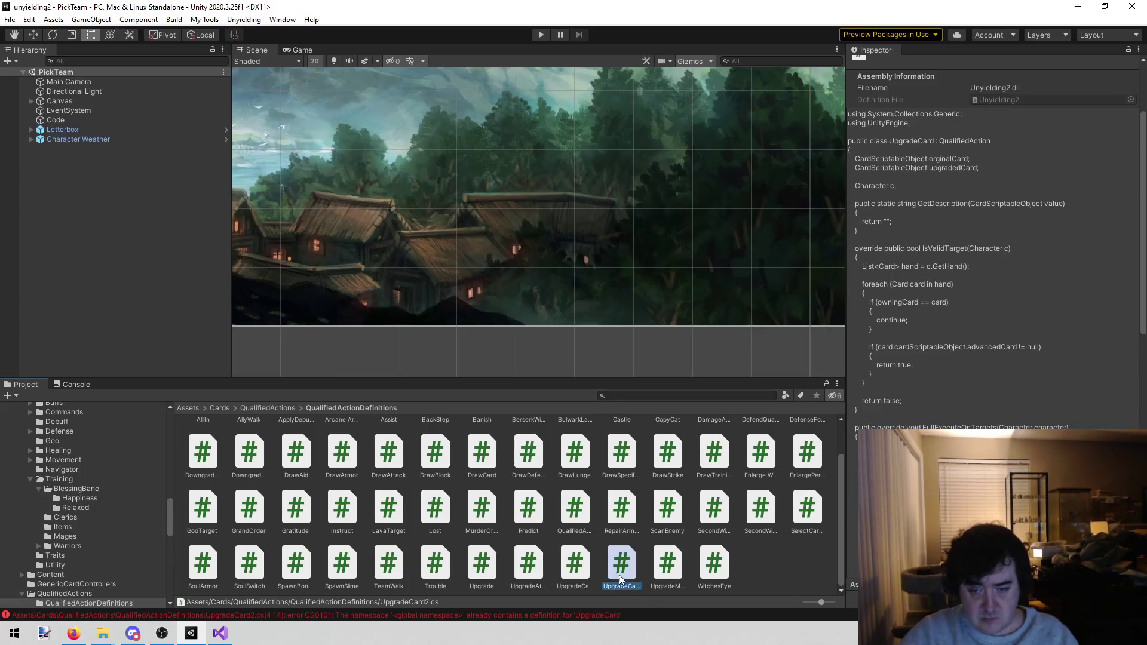
{"action": "double_click", "coordinate": [619, 579]}
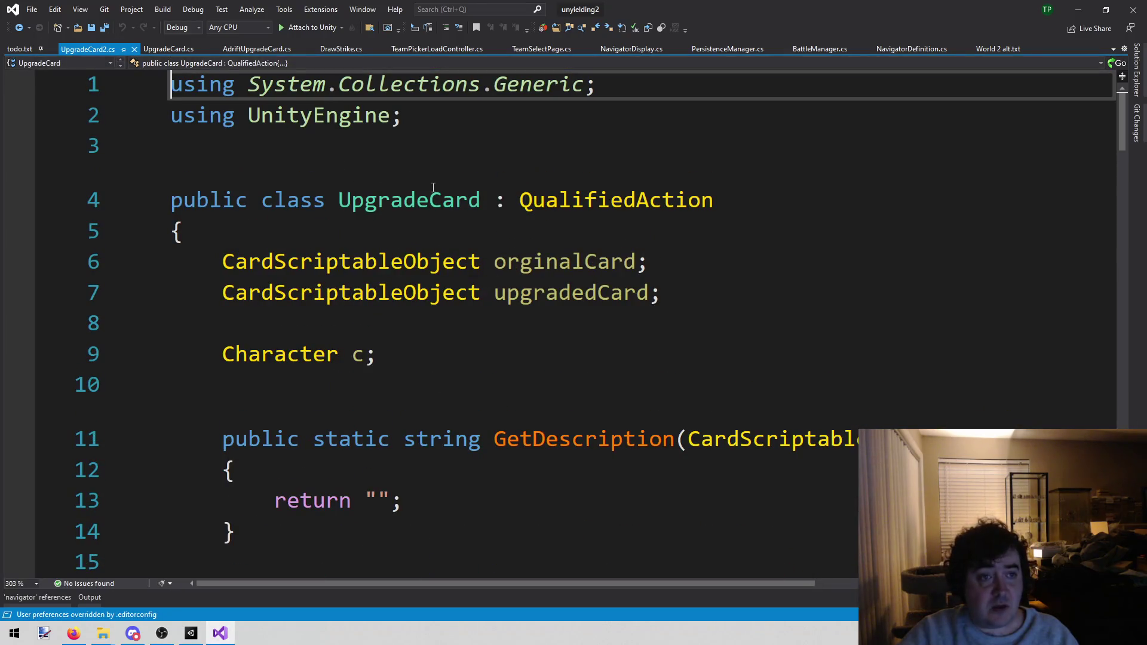
Step: Rename the class to UpgradeCard2 and add a blank line after the ShowCardMessagePump call
{"action": "left_click", "coordinate": [481, 200]}
{"action": "type", "text": "2"}
{"action": "scroll", "coordinate": [555, 315], "scroll_direction": "down", "scroll_amount": 17}
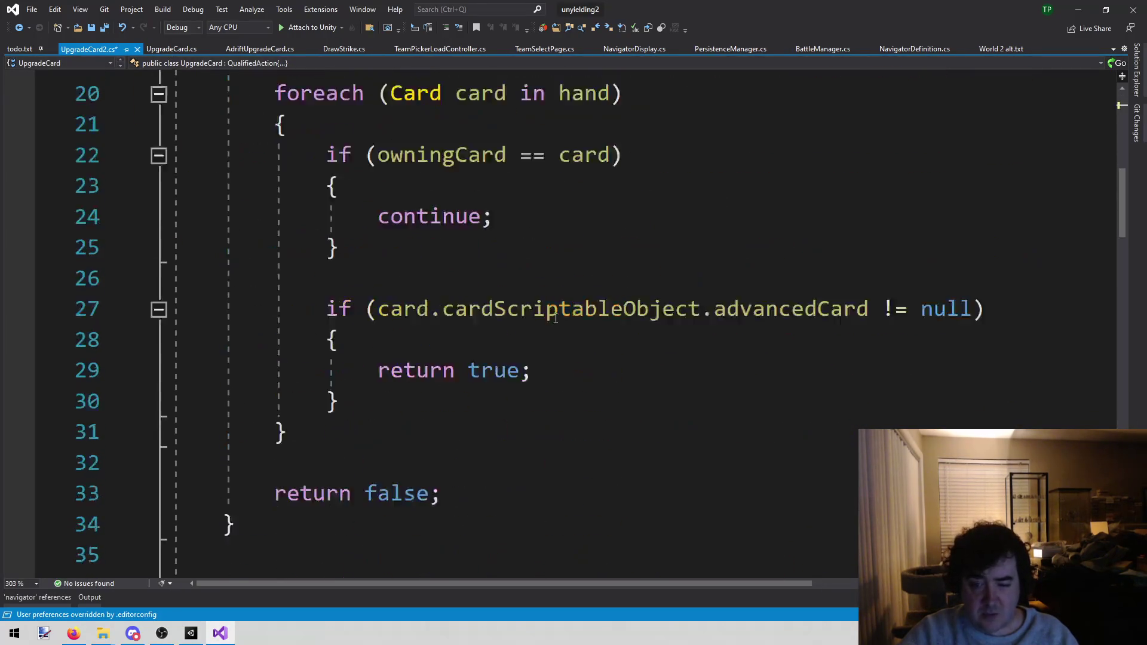
{"action": "scroll", "coordinate": [562, 293], "scroll_direction": "up", "scroll_amount": 4}
{"action": "scroll", "coordinate": [563, 293], "scroll_direction": "down", "scroll_amount": 10}
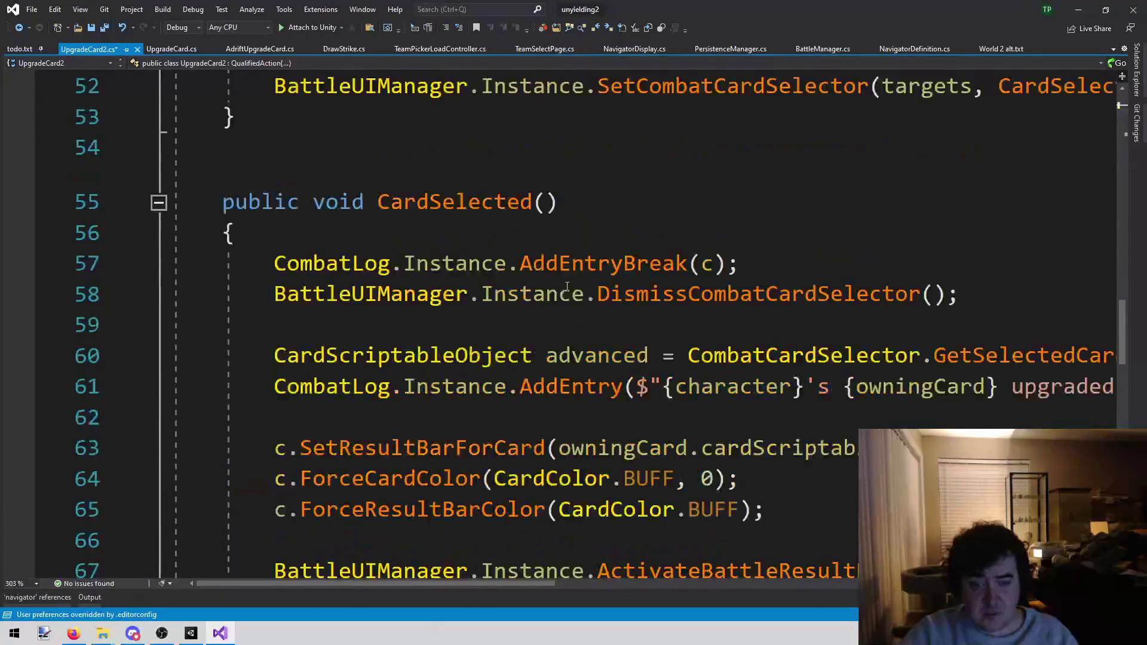
{"action": "scroll", "coordinate": [509, 331], "scroll_direction": "up", "scroll_amount": 1}
{"action": "left_click", "coordinate": [509, 331]}
{"action": "left_click", "coordinate": [508, 294]}
{"action": "key", "text": "End"}
{"action": "key", "text": "Return"}
{"action": "key", "text": "Return"}
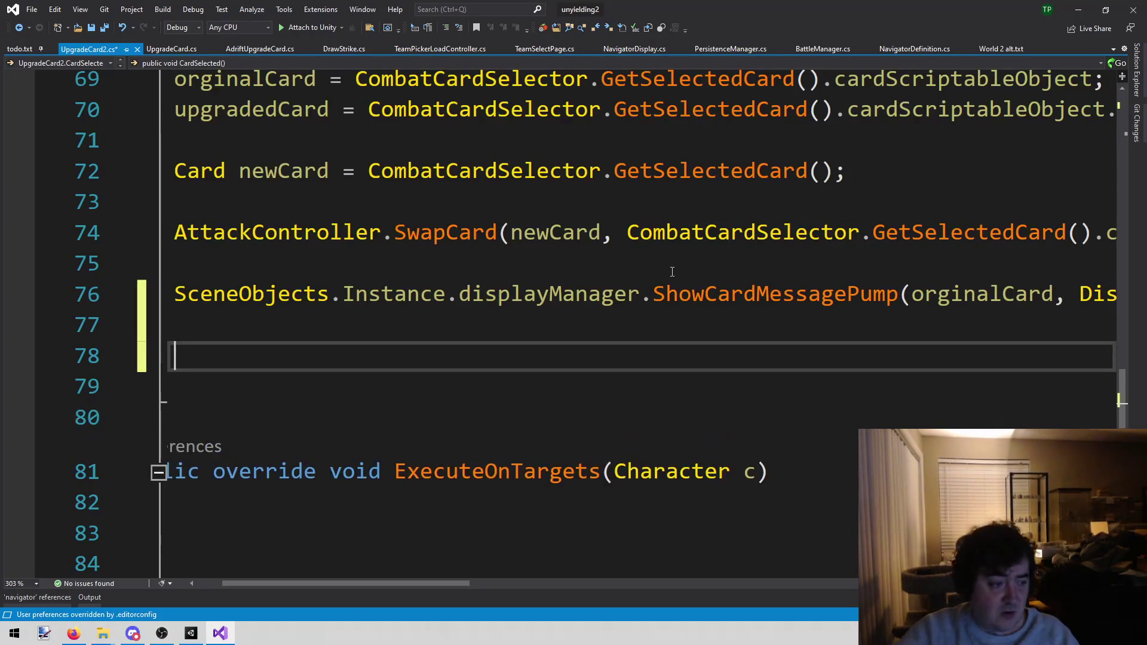
{"action": "left_click", "coordinate": [470, 584]}
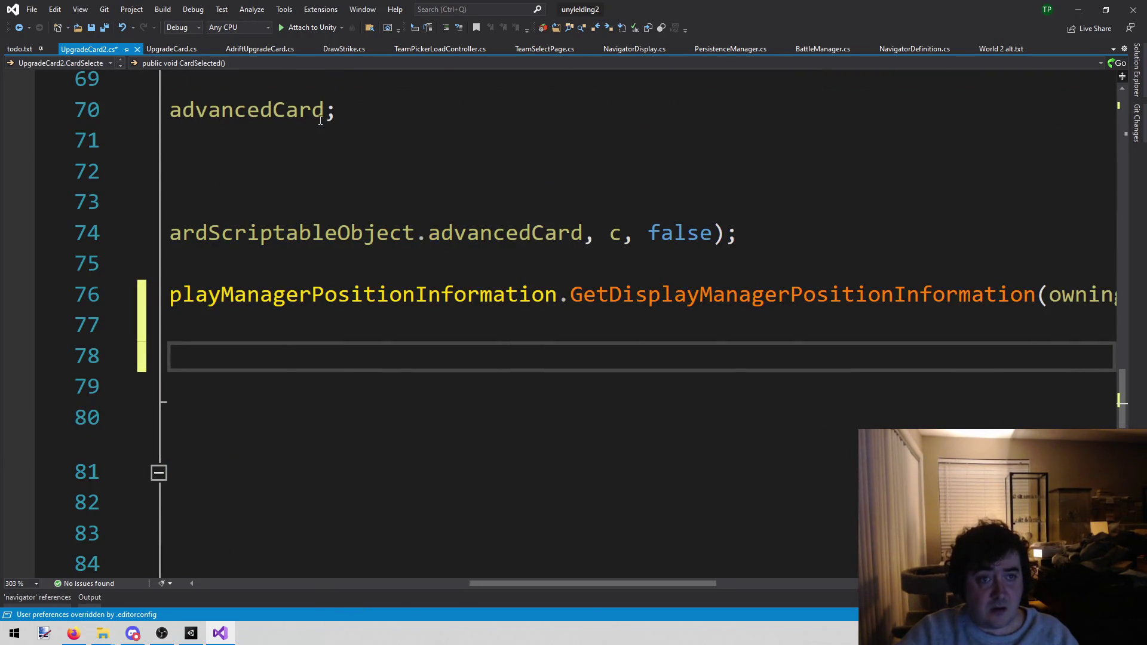
Step: Copy the debuff-removing foreach block from AdriftUpgradeCard.cs
{"action": "left_click", "coordinate": [260, 49]}
{"action": "scroll", "coordinate": [619, 435], "scroll_direction": "down", "scroll_amount": 10}
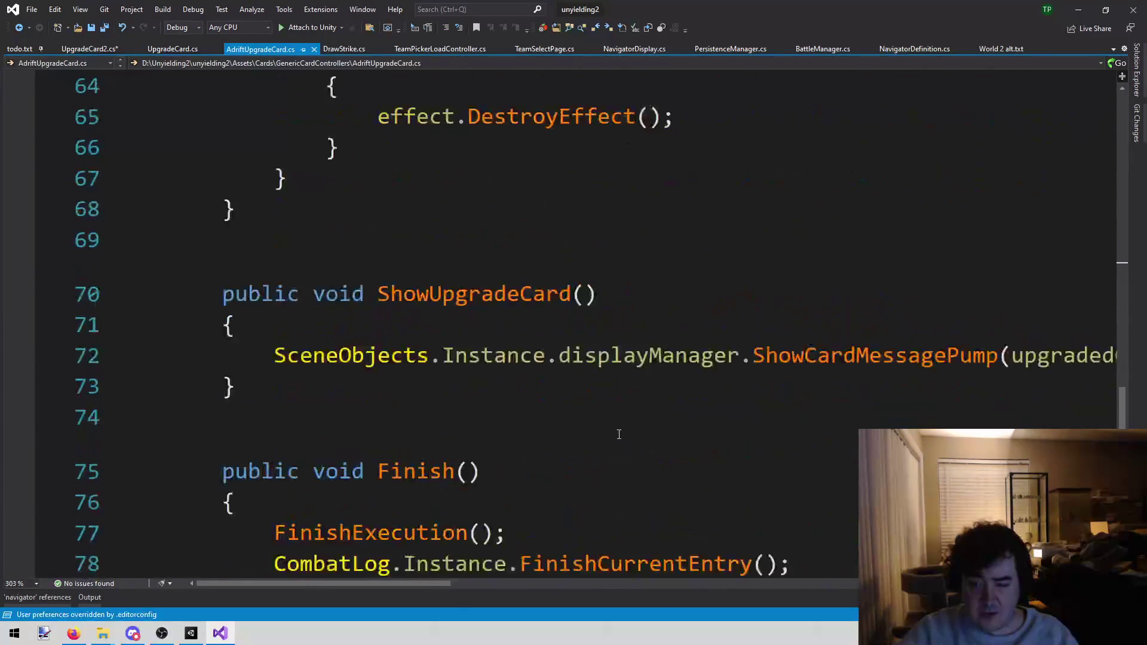
{"action": "scroll", "coordinate": [619, 435], "scroll_direction": "up", "scroll_amount": 3}
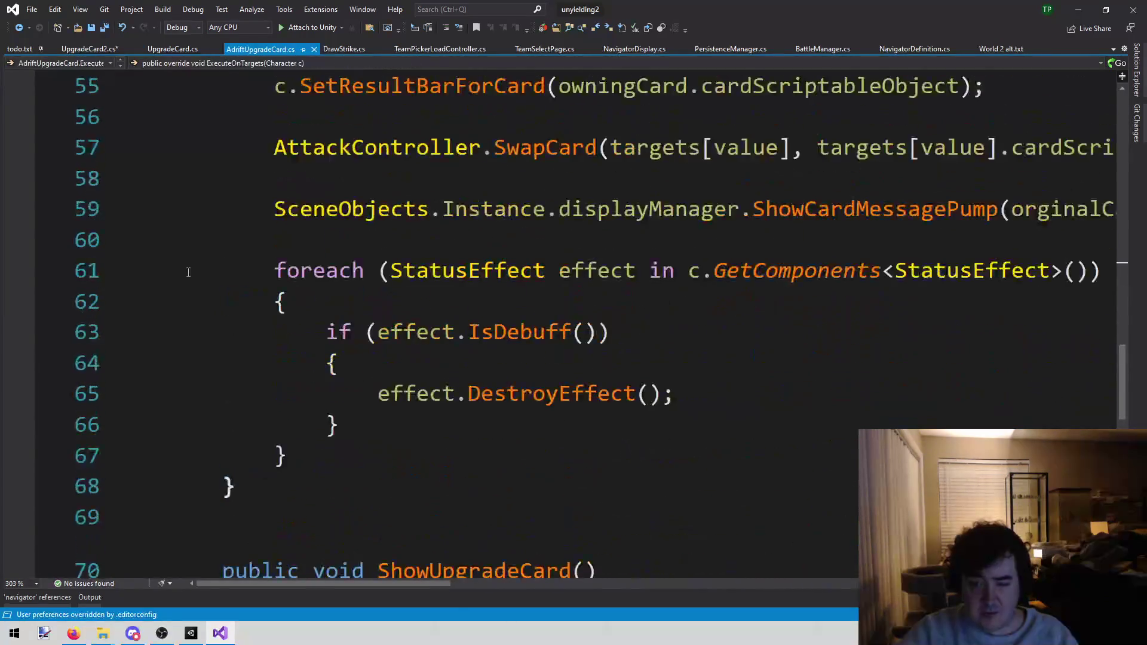
{"action": "left_click", "coordinate": [274, 270]}
{"action": "key", "text": "shift+Down"}
{"action": "key", "text": "shift+Down"}
{"action": "key", "text": "shift+Down"}
{"action": "key", "text": "shift+End"}
{"action": "key", "text": "ctrl+c"}
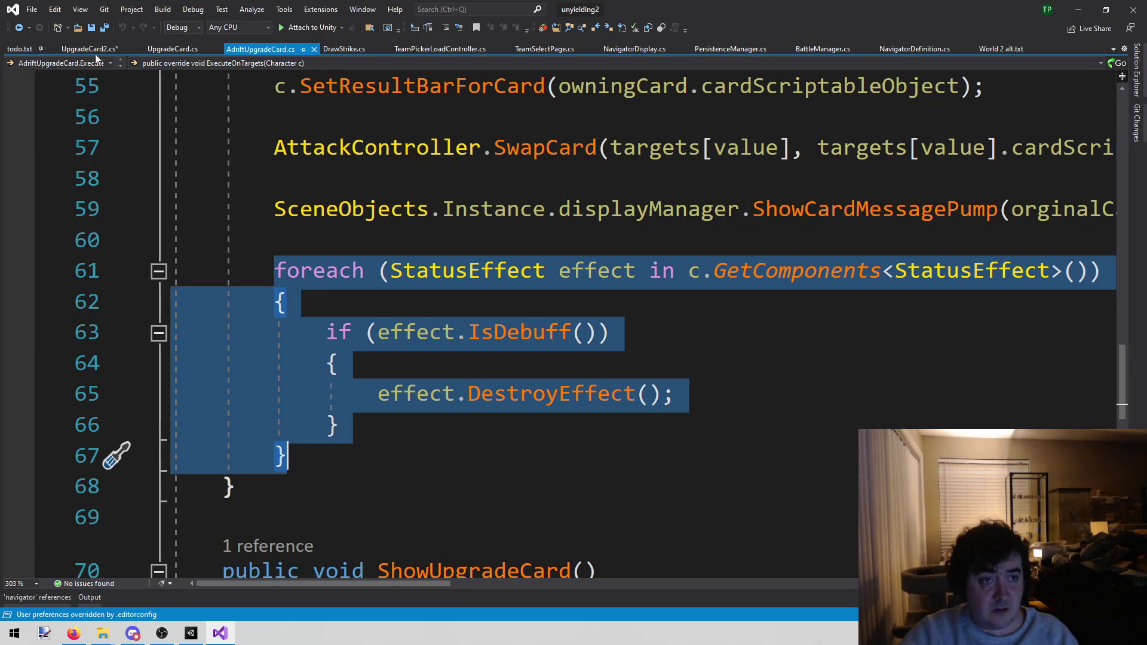
Step: Paste the debuff-removal block into UpgradeCard2's CardSelected and save, then recompile in Unity
{"action": "left_click", "coordinate": [95, 50]}
{"action": "left_click_drag", "start_coordinate": [548, 583], "coordinate": [274, 583]}
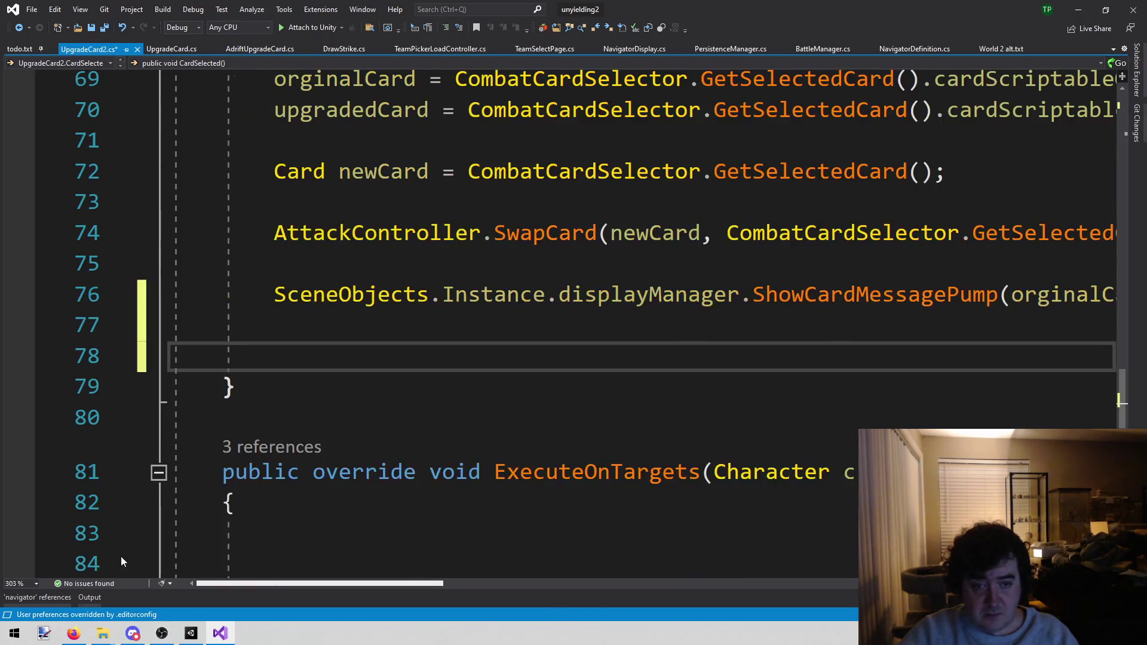
{"action": "key", "text": "ctrl+v"}
{"action": "key", "text": "ctrl+s"}
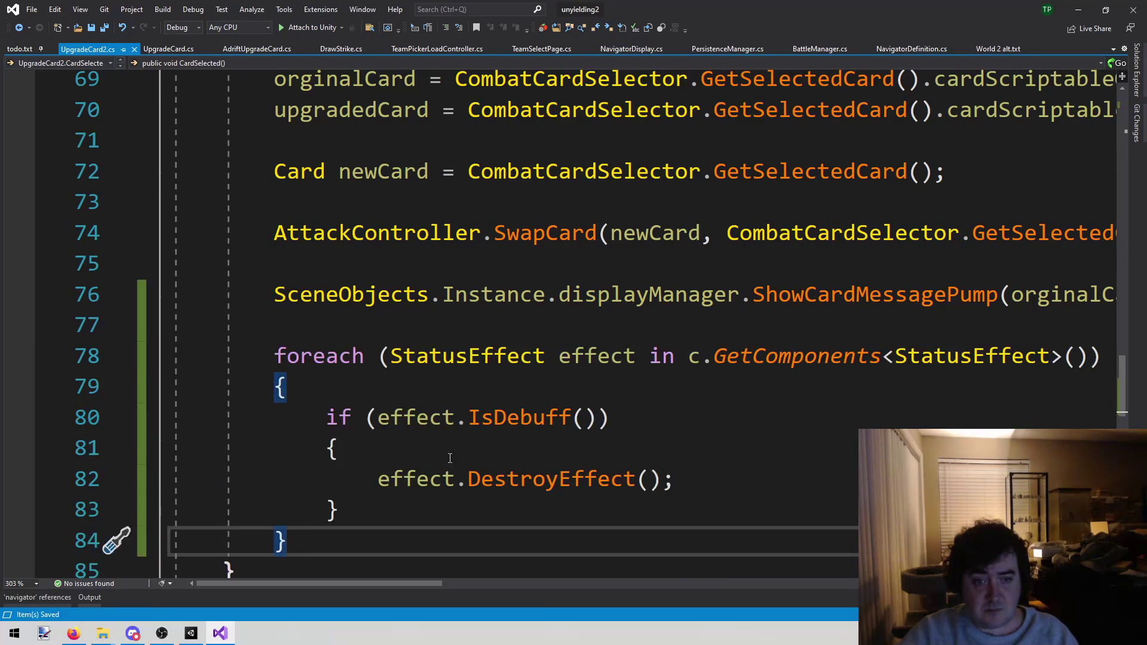
{"action": "scroll", "coordinate": [487, 413], "scroll_direction": "up", "scroll_amount": 20}
{"action": "scroll", "coordinate": [487, 414], "scroll_direction": "down", "scroll_amount": 10, "text": "ctrl"}
{"action": "double_click", "coordinate": [415, 199]}
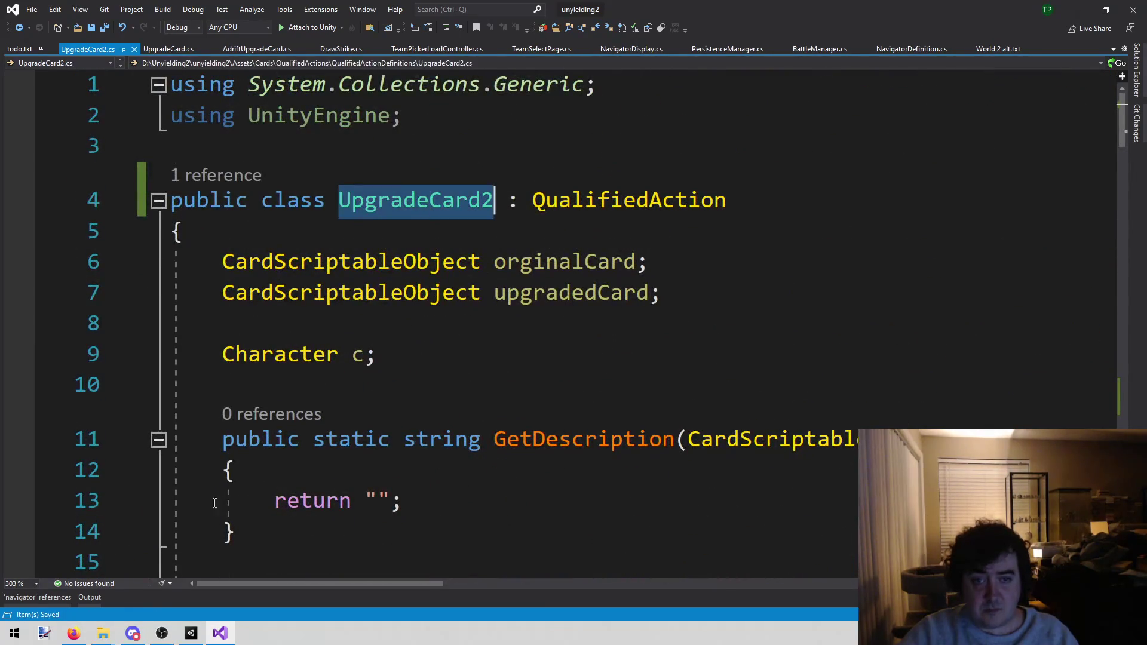
{"action": "left_click", "coordinate": [200, 636]}
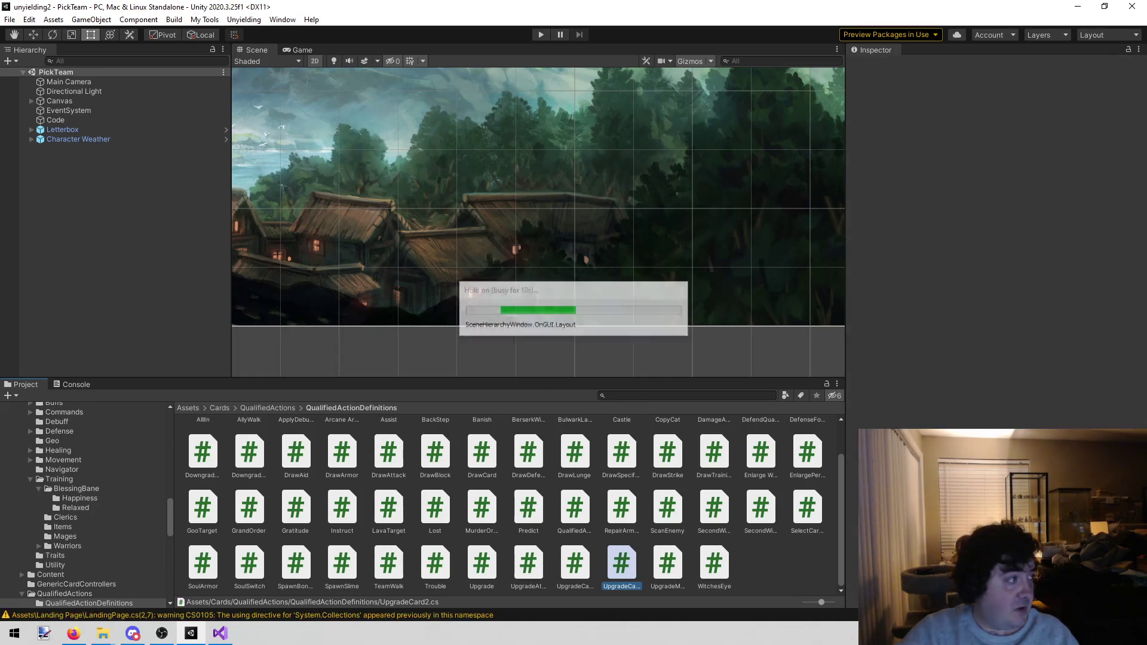
Step: Look over the Adrift Upgrade search results, then select Adrift Upgrade II in the Navigator folder
{"action": "left_click", "coordinate": [672, 396]}
{"action": "type", "text": "adrift up"}
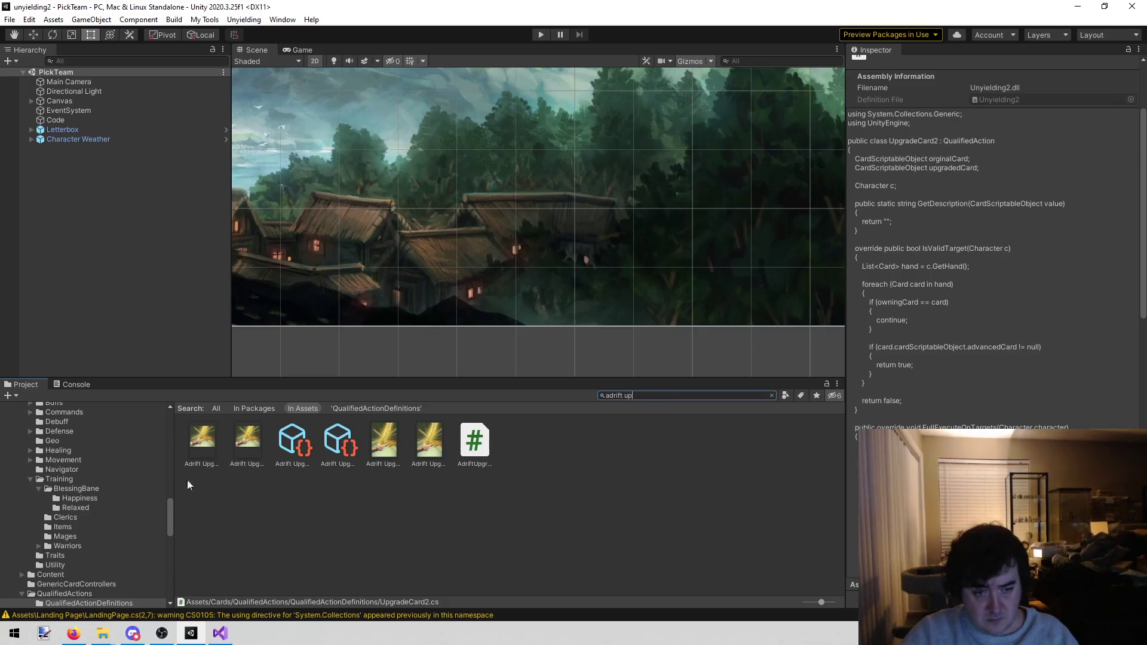
{"action": "left_click", "coordinate": [291, 451]}
{"action": "left_click", "coordinate": [337, 439]}
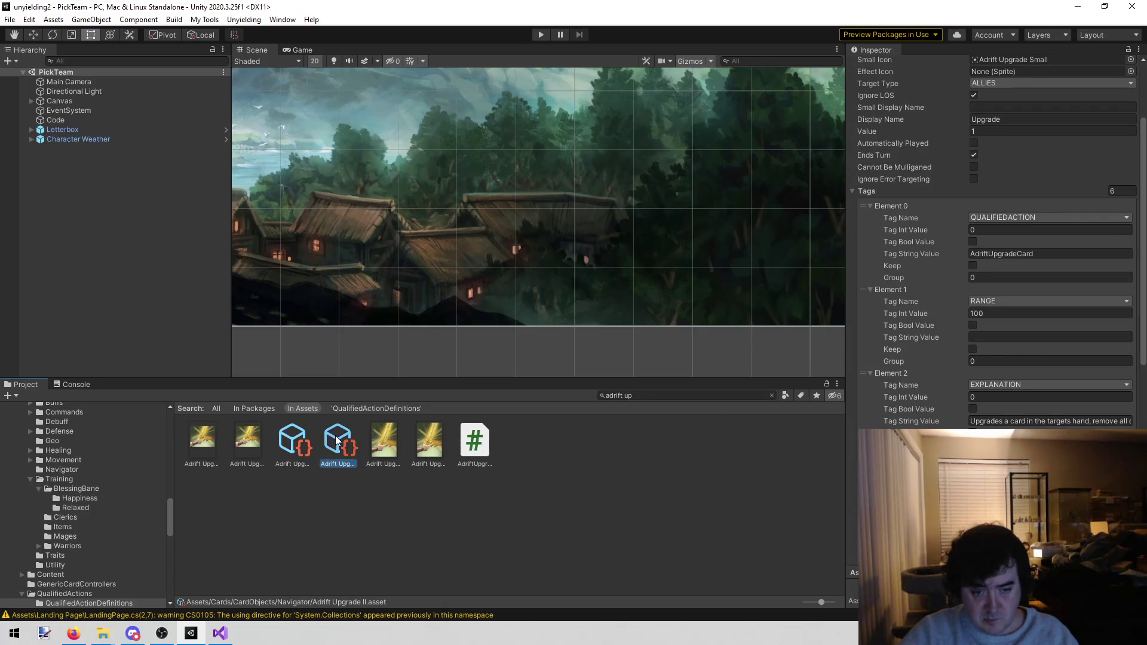
{"action": "left_click", "coordinate": [654, 395]}
{"action": "key", "text": "BackSpace"}
{"action": "left_click", "coordinate": [205, 449]}
{"action": "left_click", "coordinate": [247, 442]}
{"action": "left_click", "coordinate": [205, 447]}
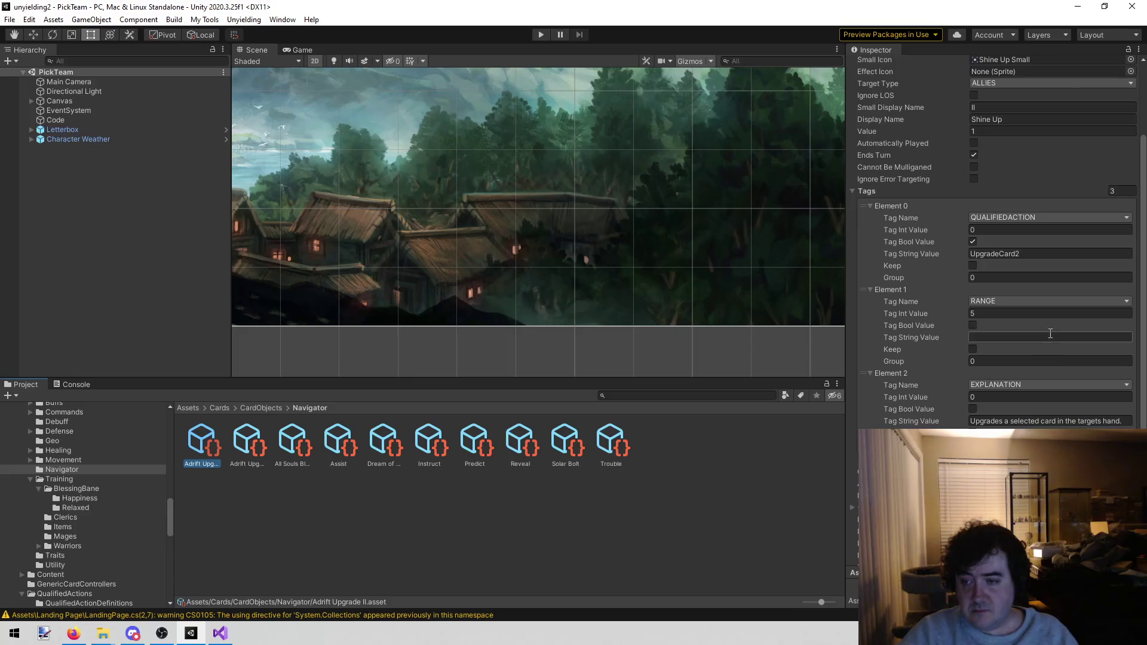
Step: Set the copied card's RANGE tag to 100 and tick Ignore LOS
{"action": "left_click", "coordinate": [1015, 314]}
{"action": "type", "text": "100"}
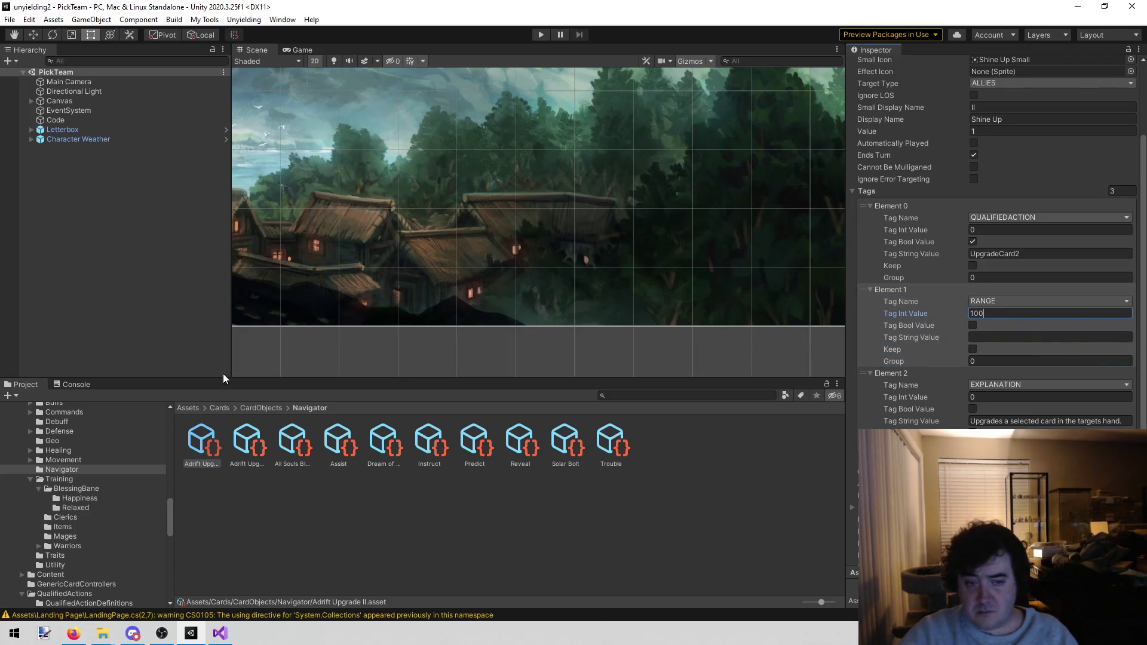
{"action": "left_click", "coordinate": [246, 451]}
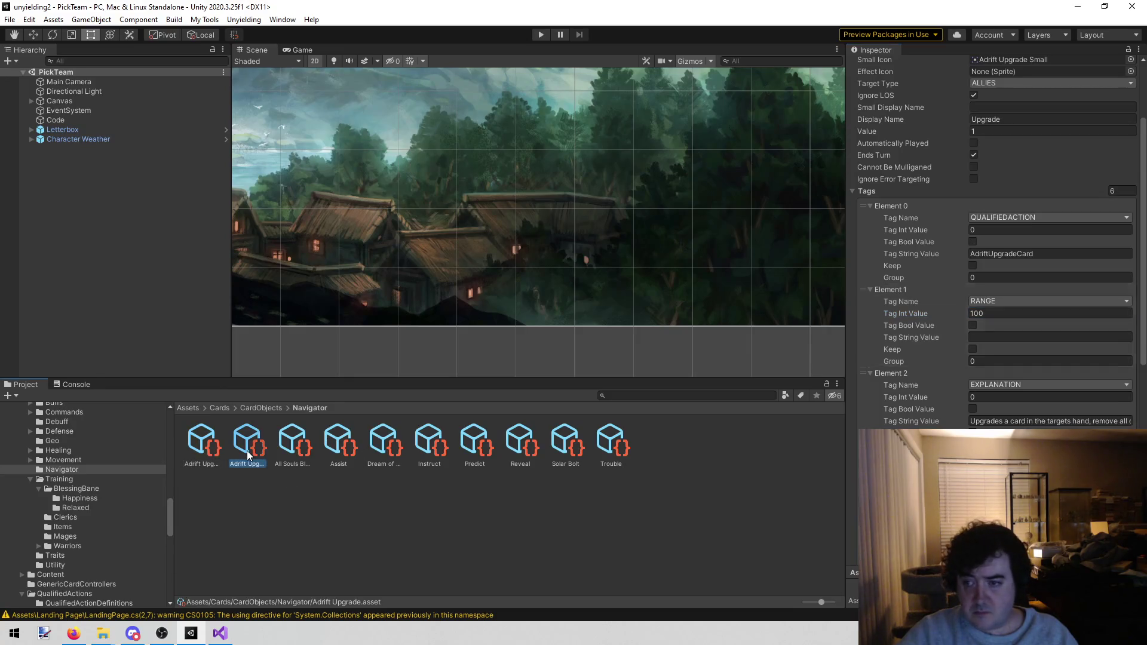
{"action": "left_click", "coordinate": [216, 454]}
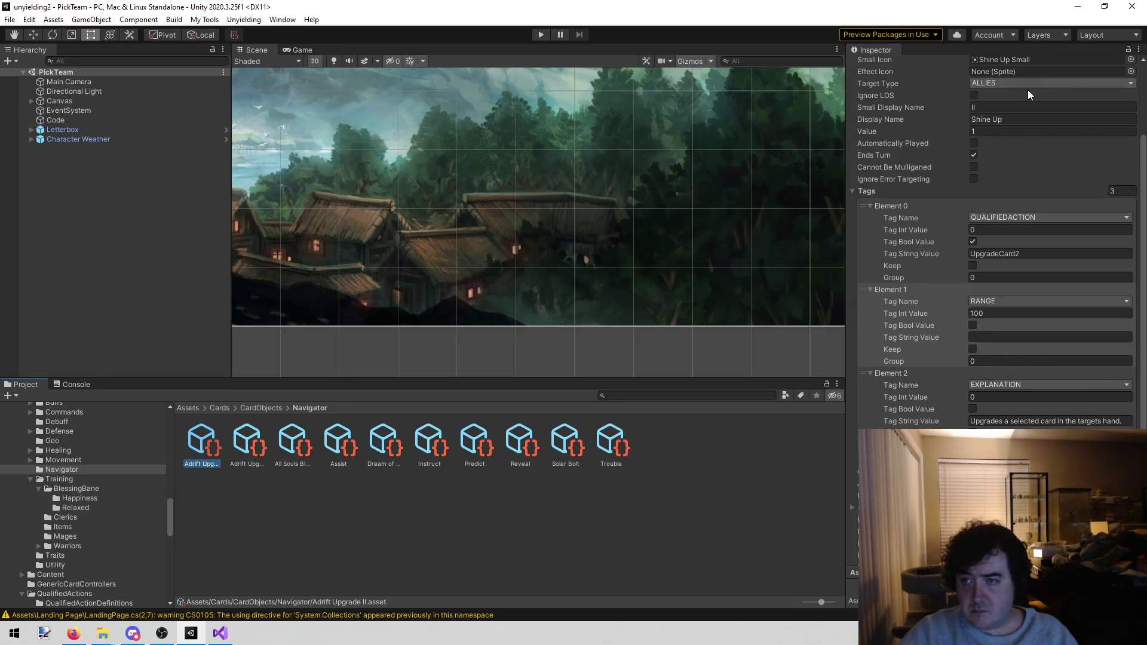
{"action": "left_click", "coordinate": [975, 95]}
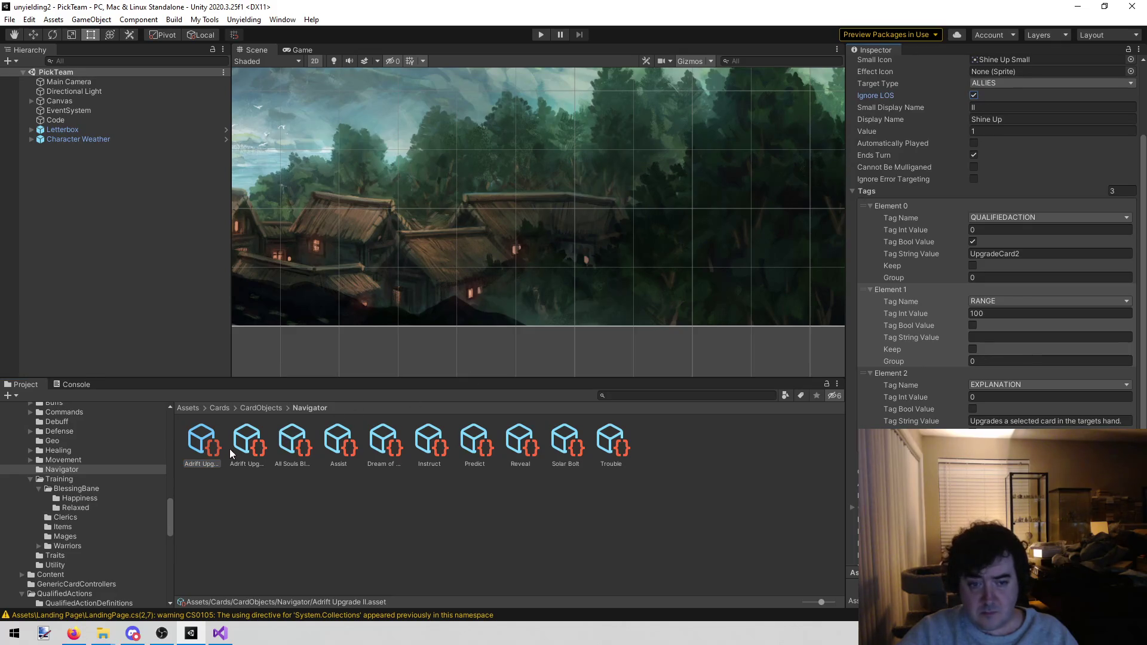
Step: Insert 'specific' into the explanation so it reads 'Upgrades a specific card'
{"action": "left_click", "coordinate": [246, 448]}
{"action": "scroll", "coordinate": [1005, 428], "scroll_direction": "down", "scroll_amount": 5}
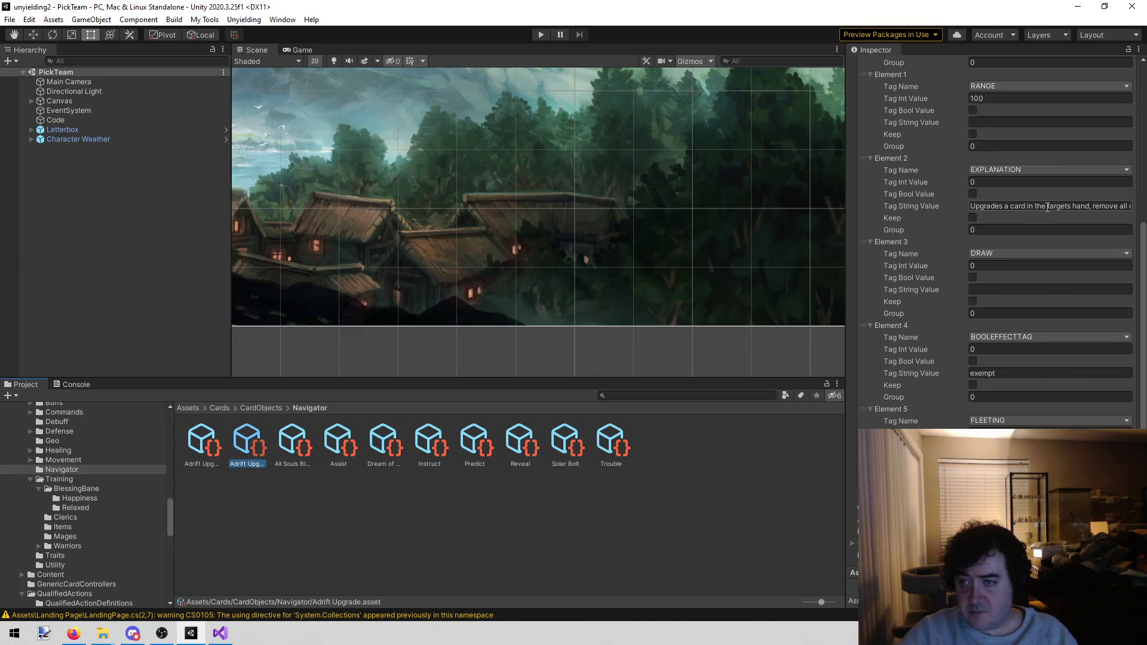
{"action": "scroll", "coordinate": [1042, 213], "scroll_direction": "up", "scroll_amount": 5}
{"action": "left_click", "coordinate": [1005, 421]}
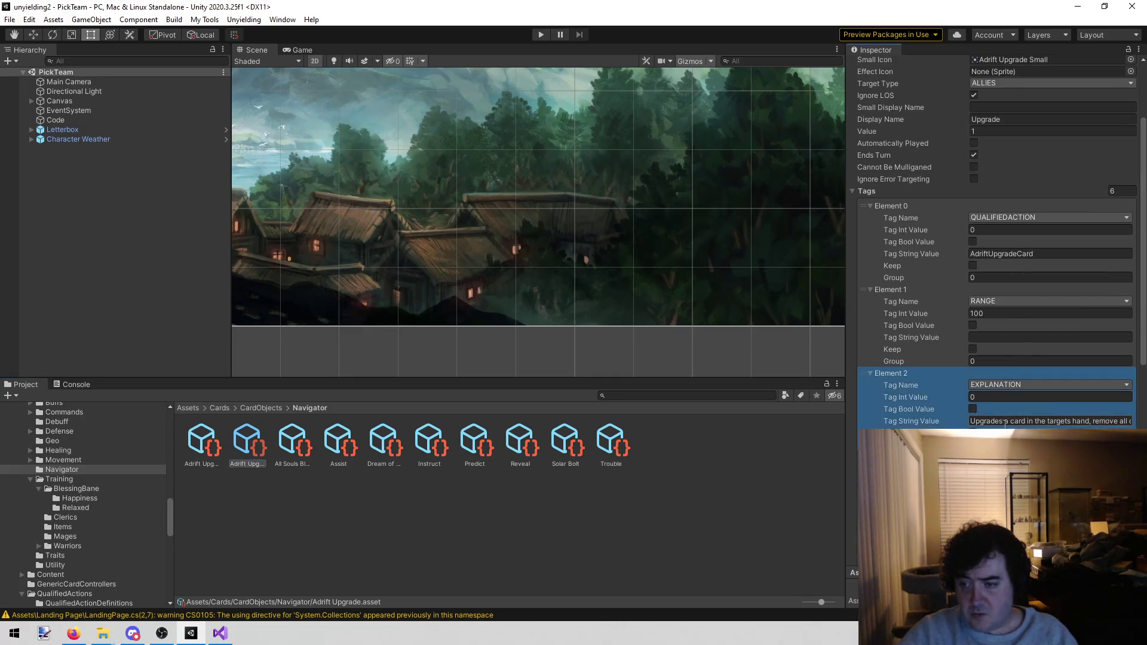
{"action": "left_click", "coordinate": [1005, 421]}
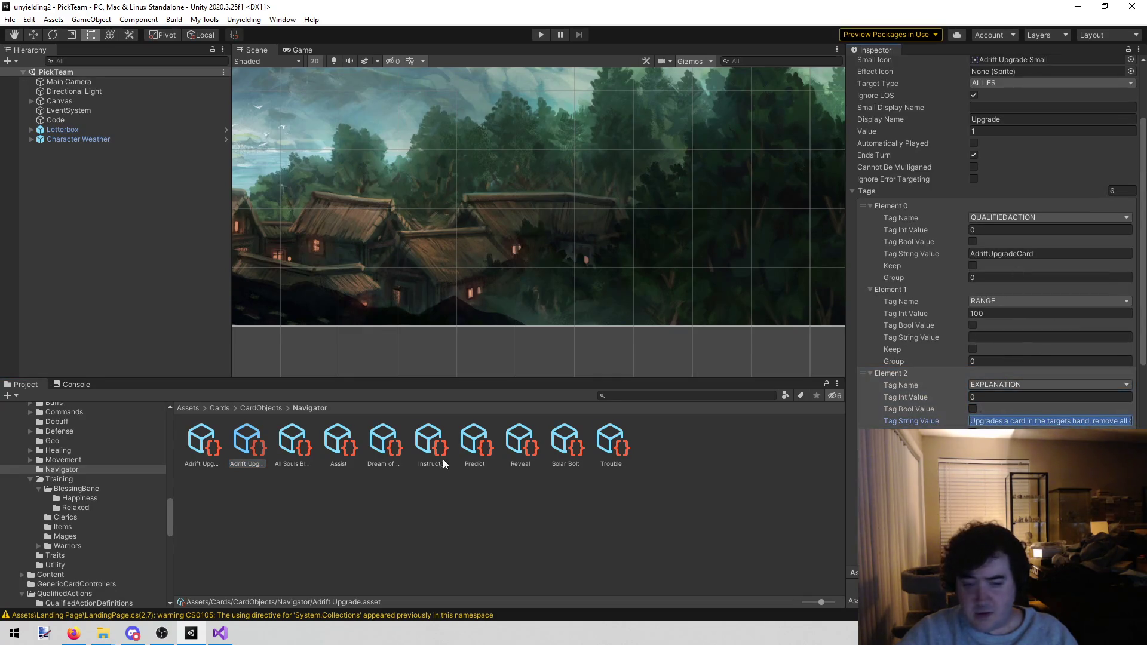
{"action": "left_click", "coordinate": [210, 444]}
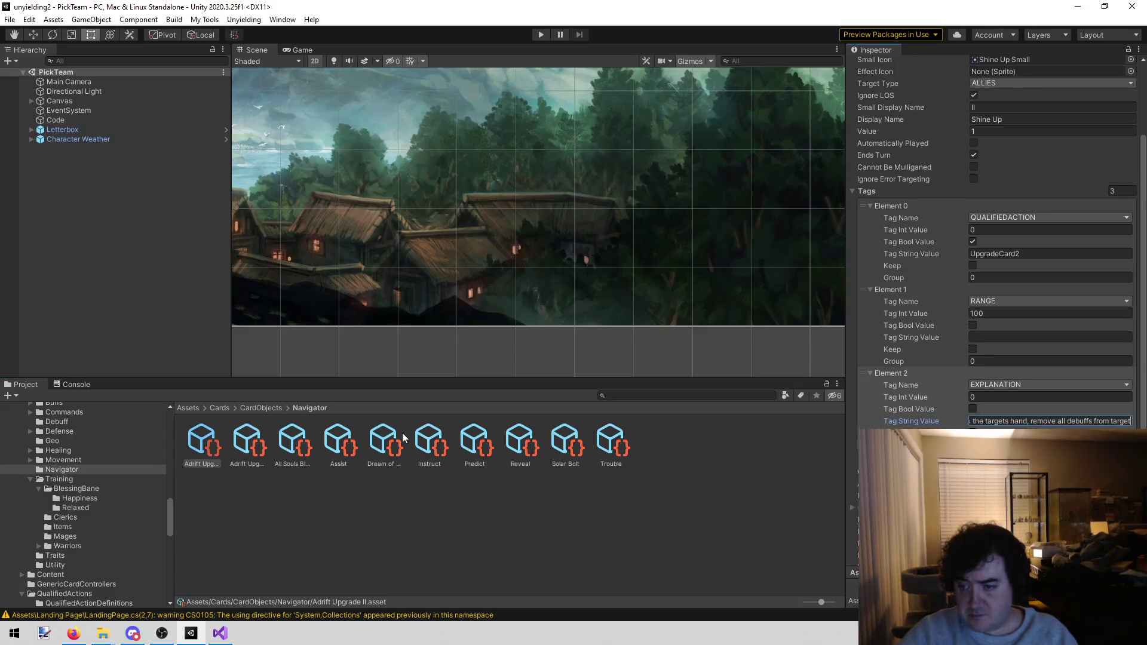
{"action": "left_click", "coordinate": [252, 436]}
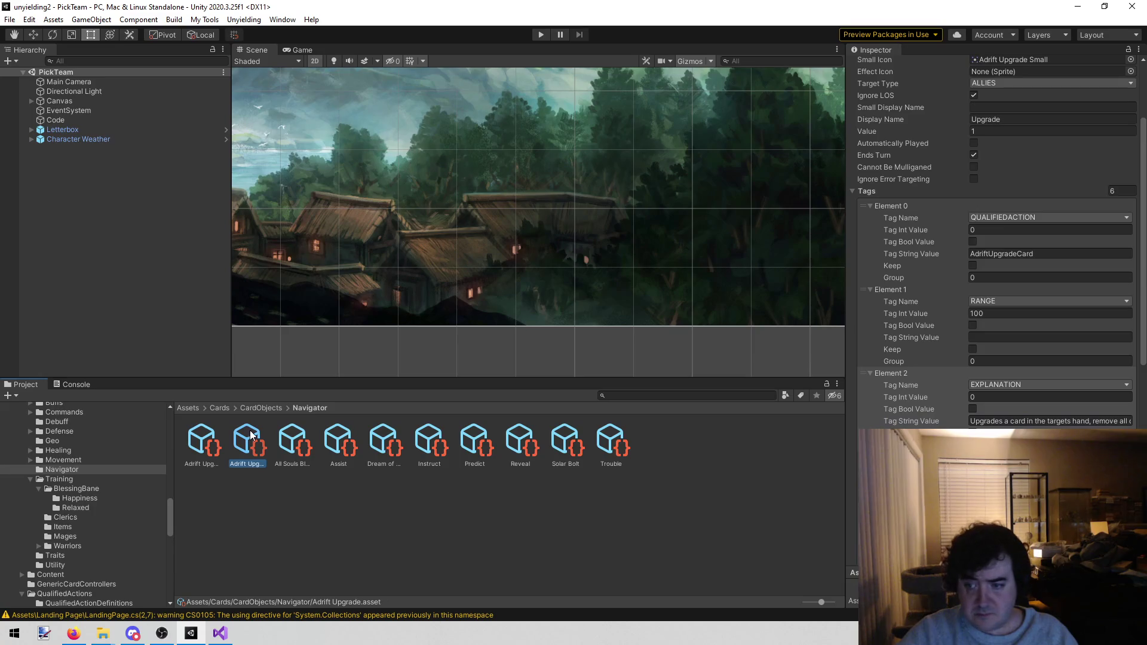
{"action": "left_click", "coordinate": [201, 448]}
{"action": "left_click", "coordinate": [1009, 421]}
{"action": "type", "text": "specific"}
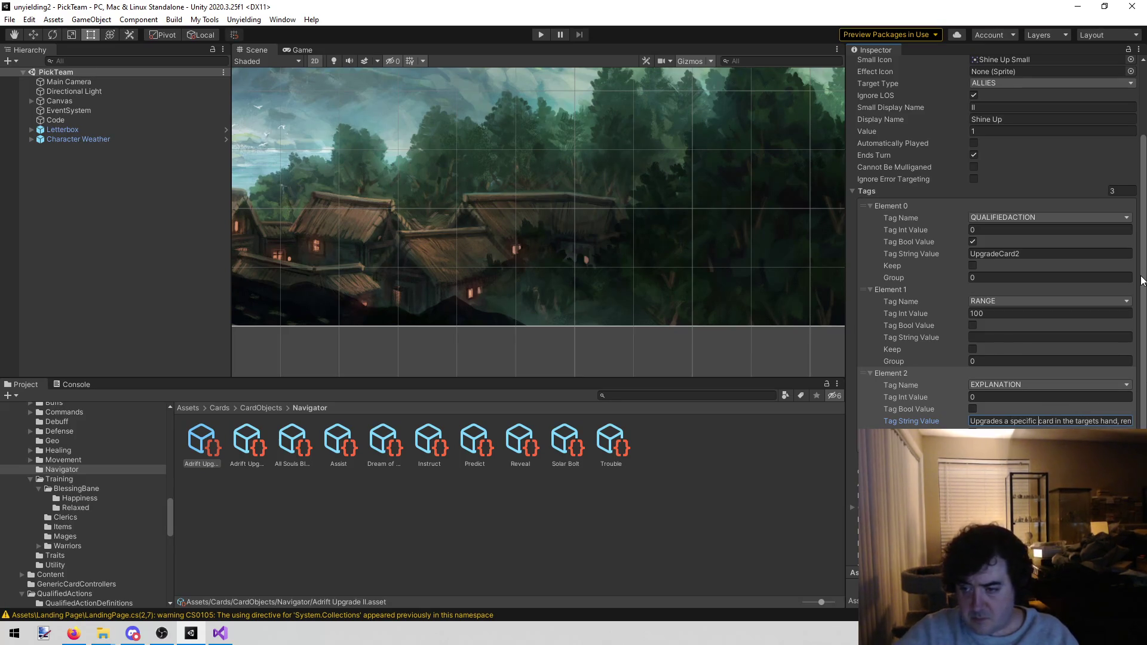
{"action": "scroll", "coordinate": [997, 239], "scroll_direction": "down", "scroll_amount": 5}
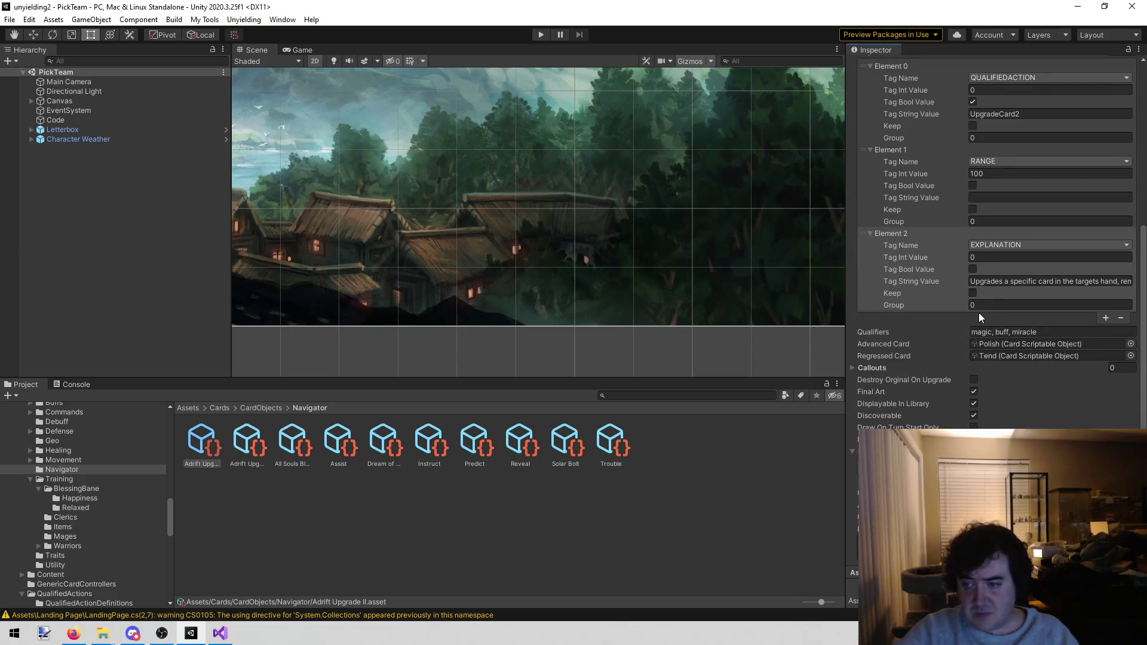
Step: Clear Adrift Upgrade II's Advanced Card and Regressed Card references, comparing against the original Adrift Upgrade
{"action": "left_click", "coordinate": [914, 339]}
{"action": "key", "text": "Delete"}
{"action": "left_click", "coordinate": [921, 353]}
{"action": "key", "text": "Delete"}
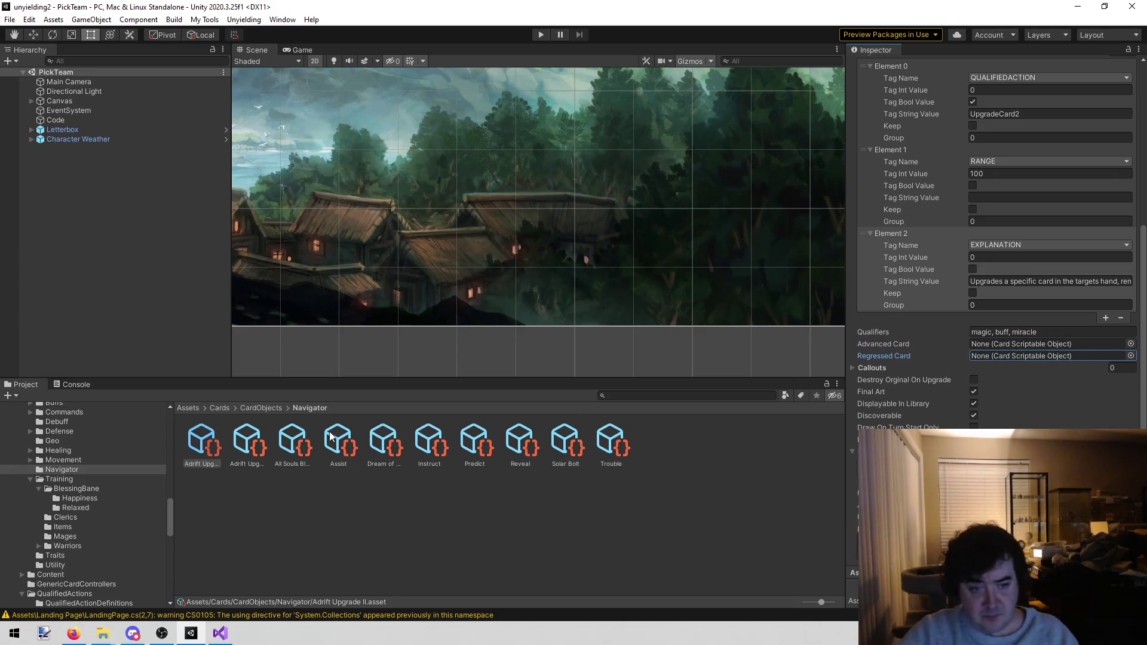
{"action": "scroll", "coordinate": [978, 336], "scroll_direction": "up", "scroll_amount": 3}
{"action": "left_click", "coordinate": [248, 433]}
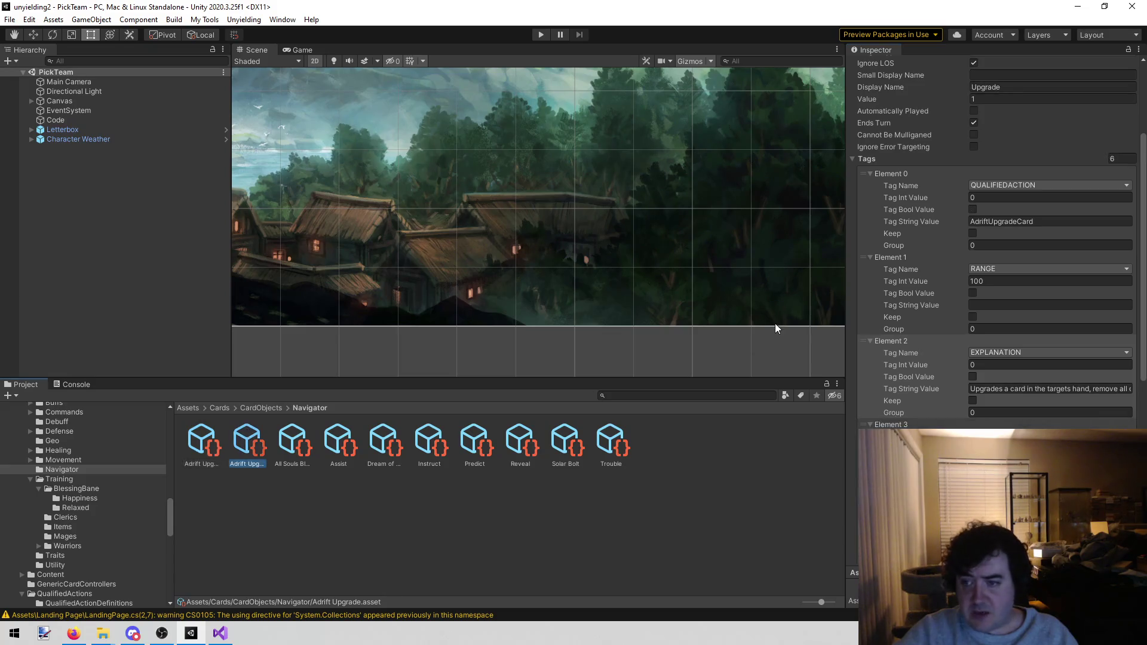
{"action": "scroll", "coordinate": [1030, 359], "scroll_direction": "down", "scroll_amount": 3}
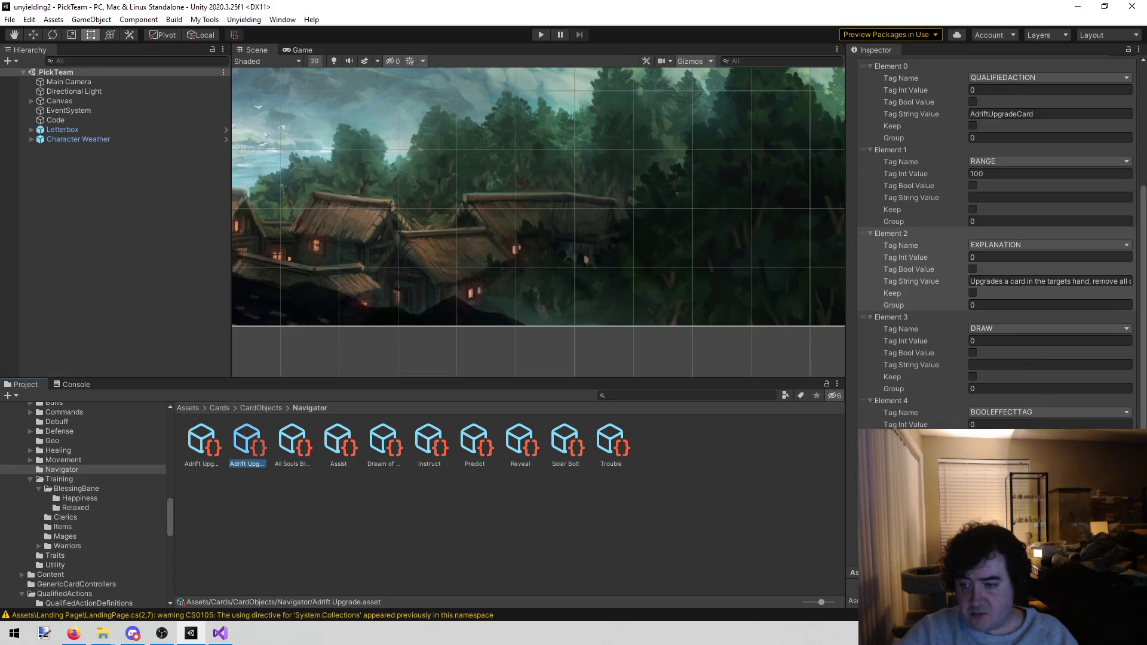
{"action": "scroll", "coordinate": [996, 239], "scroll_direction": "down", "scroll_amount": 3}
{"action": "left_click", "coordinate": [189, 442]}
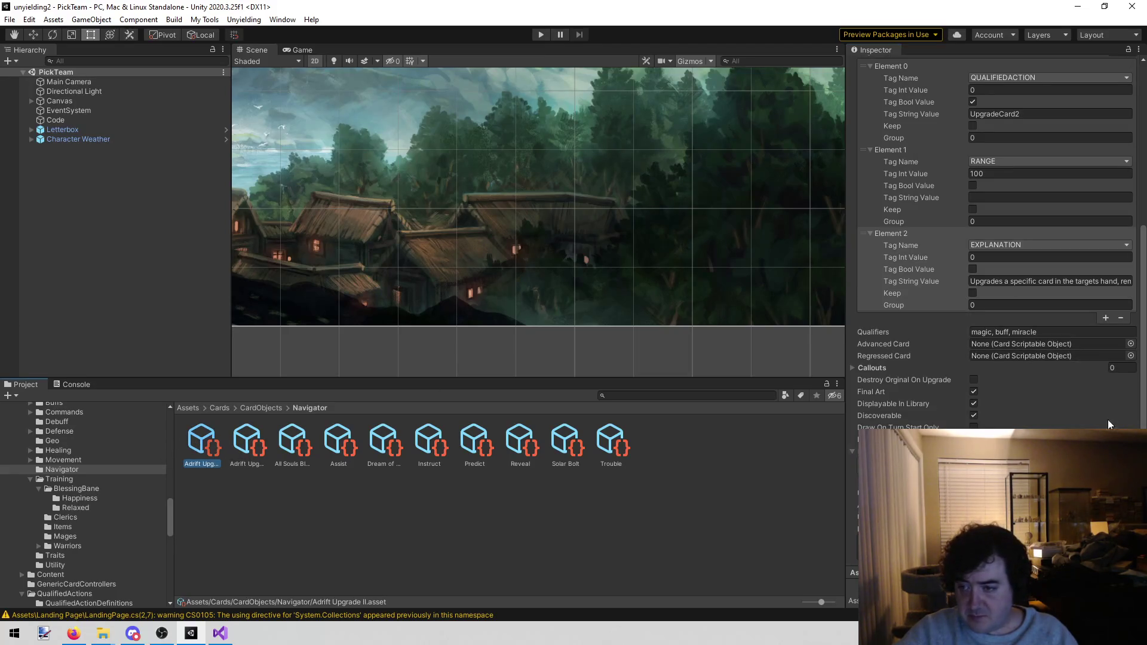
Step: Add tag Element 3 set to DRAW and clear its leftover string value
{"action": "left_click", "coordinate": [1104, 317]}
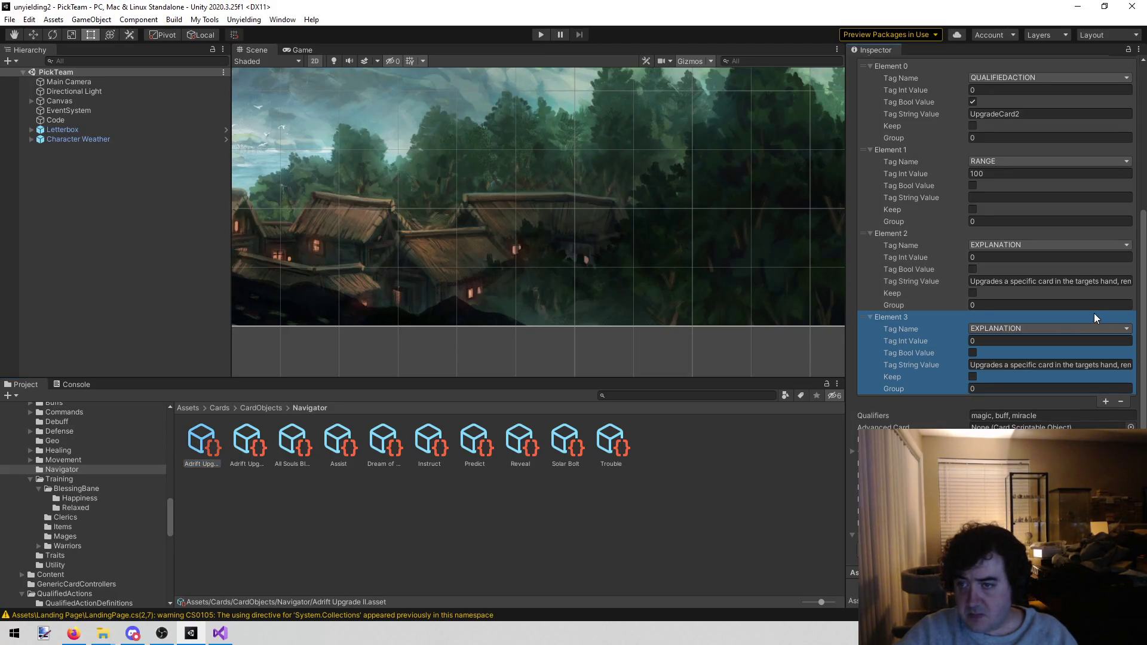
{"action": "left_click", "coordinate": [1035, 327]}
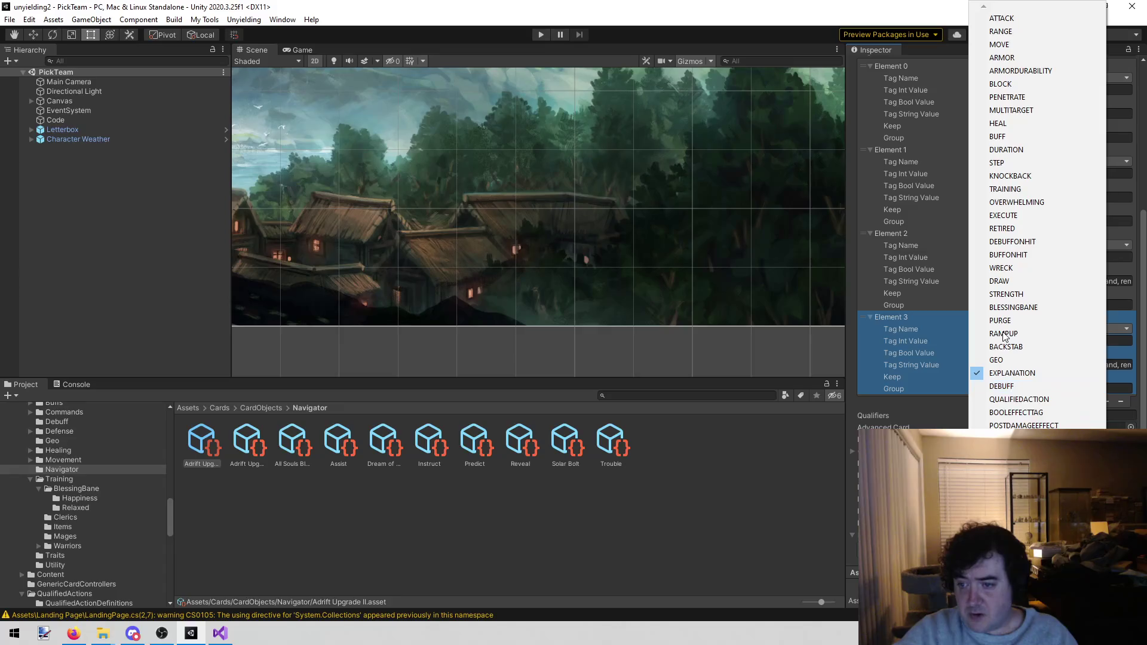
{"action": "scroll", "coordinate": [1004, 336], "scroll_direction": "down", "scroll_amount": 2}
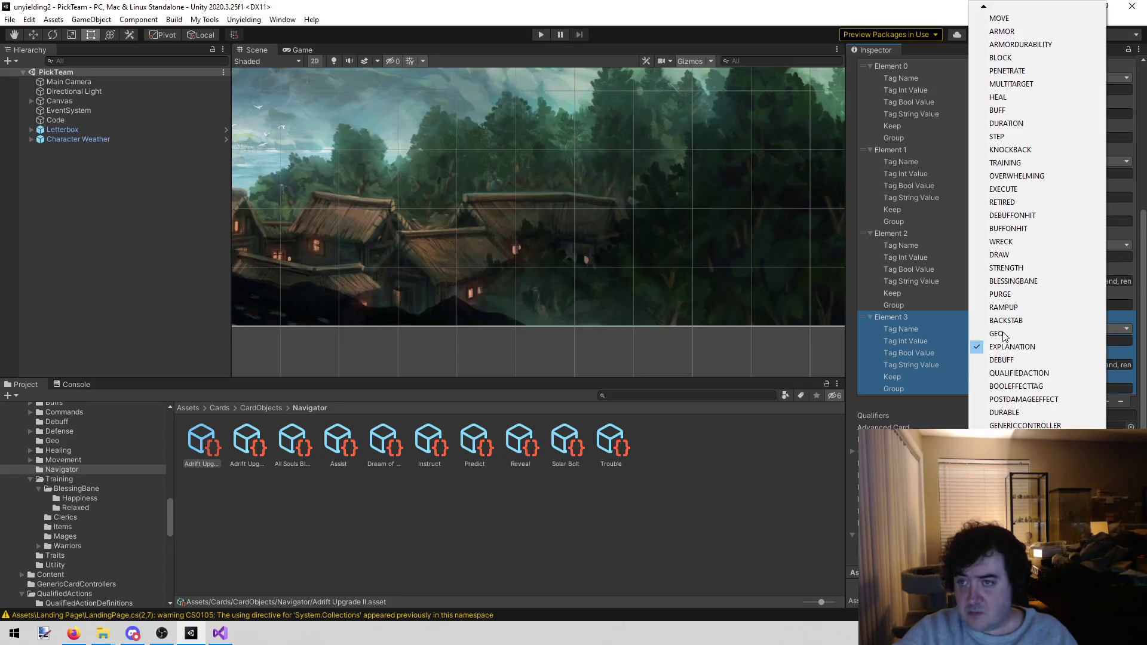
{"action": "scroll", "coordinate": [1004, 337], "scroll_direction": "down", "scroll_amount": 1}
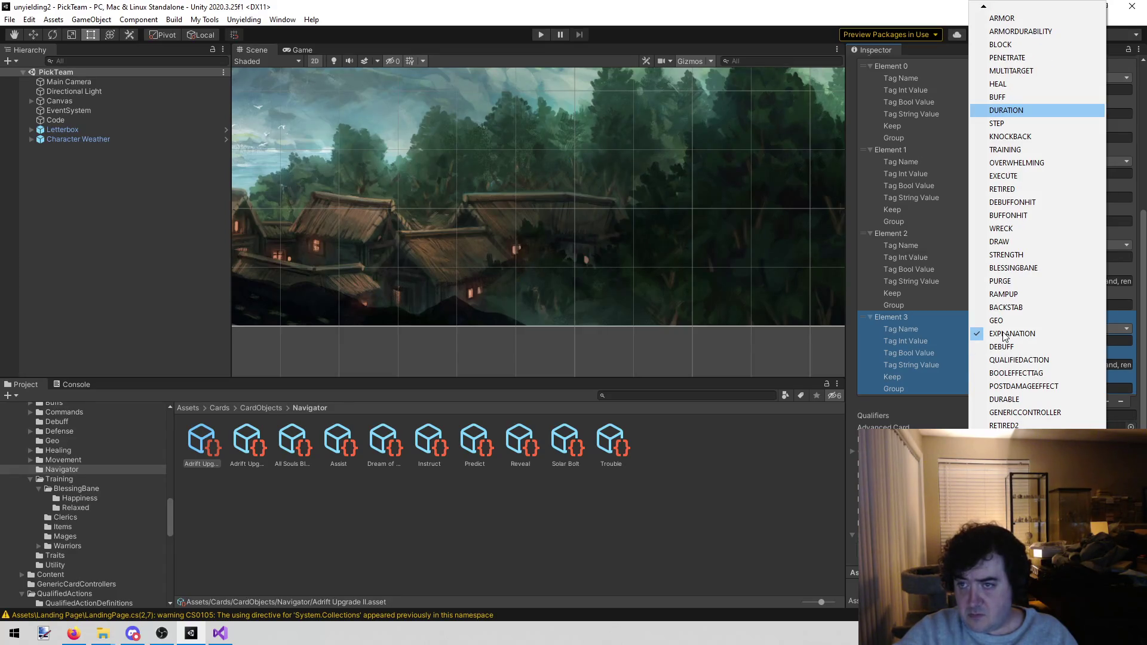
{"action": "left_click", "coordinate": [1039, 241]}
{"action": "left_click", "coordinate": [1052, 364]}
{"action": "key", "text": "BackSpace"}
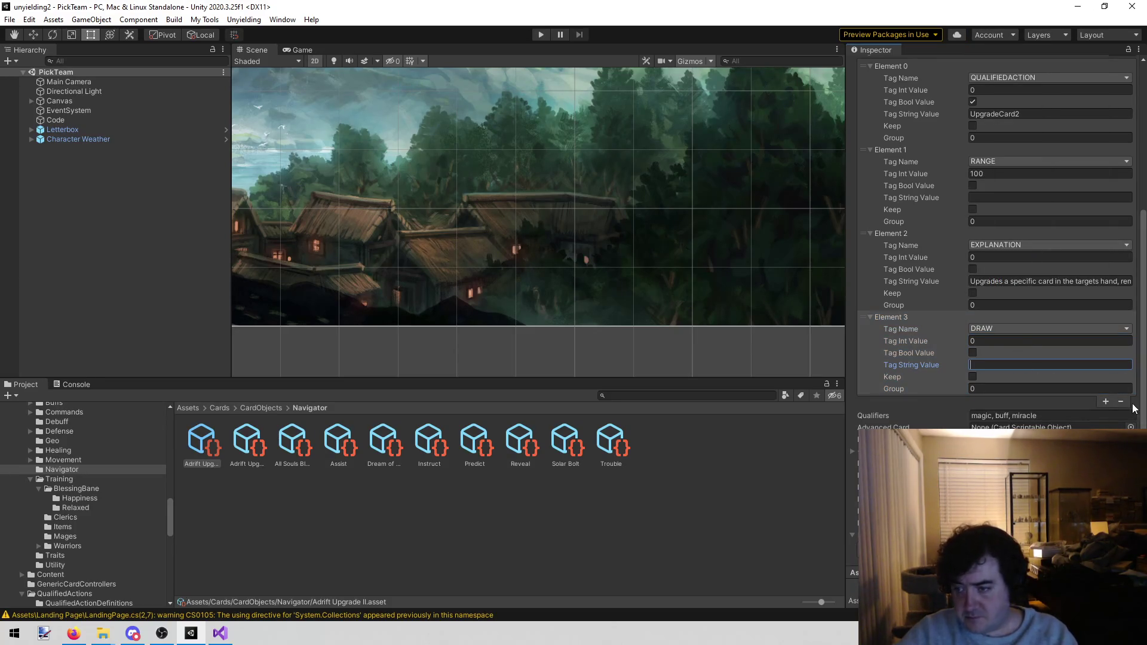
Step: Add tag Element 4 set to BOOLEFFECTTAG
{"action": "left_click", "coordinate": [1105, 398]}
{"action": "left_click", "coordinate": [1059, 411]}
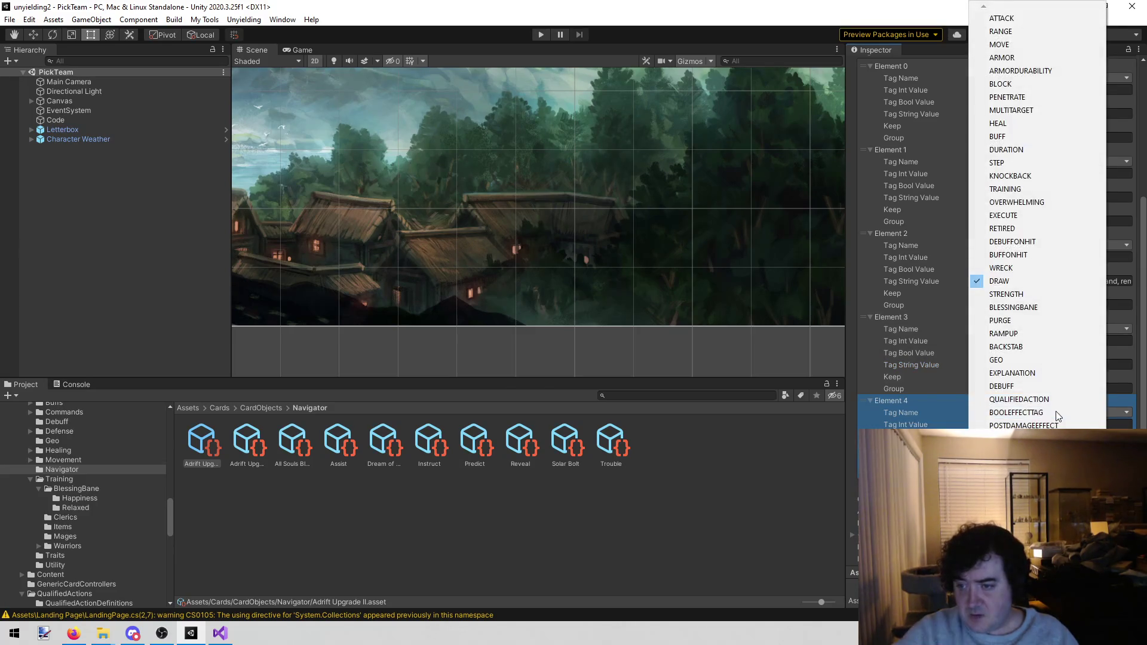
{"action": "scroll", "coordinate": [1055, 411], "scroll_direction": "down", "scroll_amount": 3}
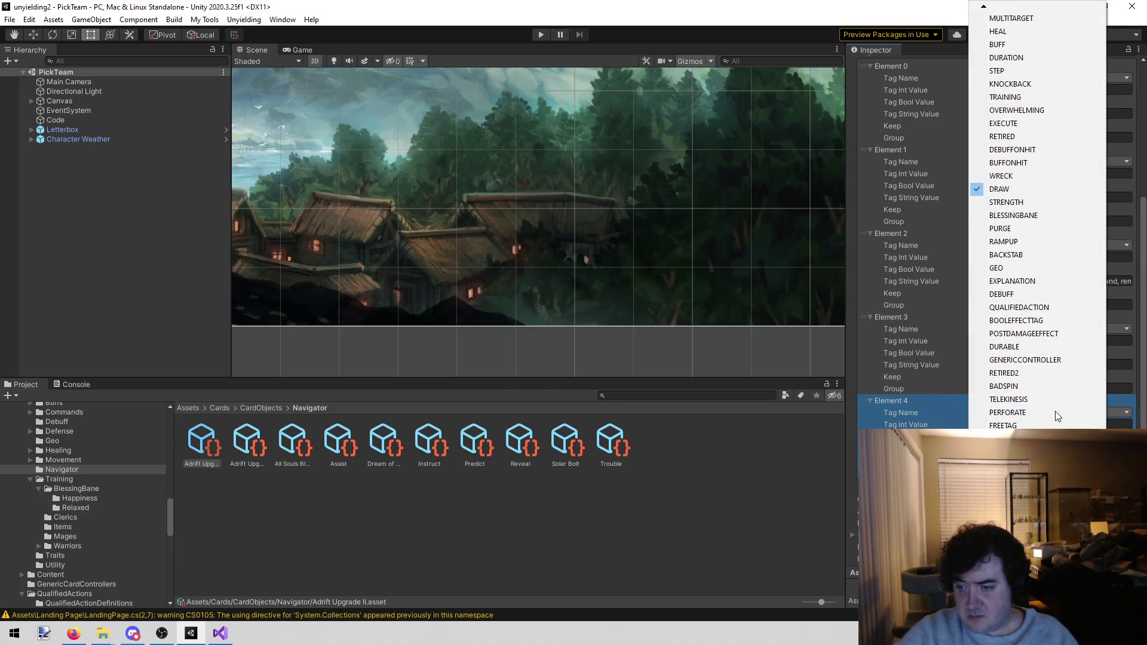
{"action": "type", "text": "buffo"}
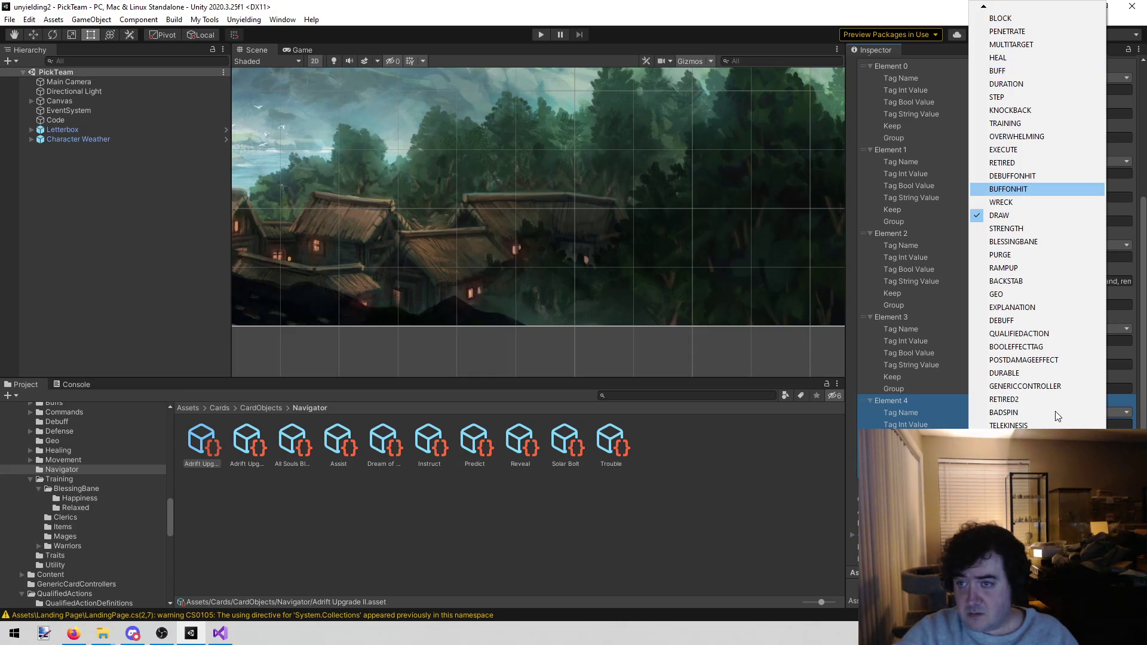
{"action": "type", "text": "bbb"}
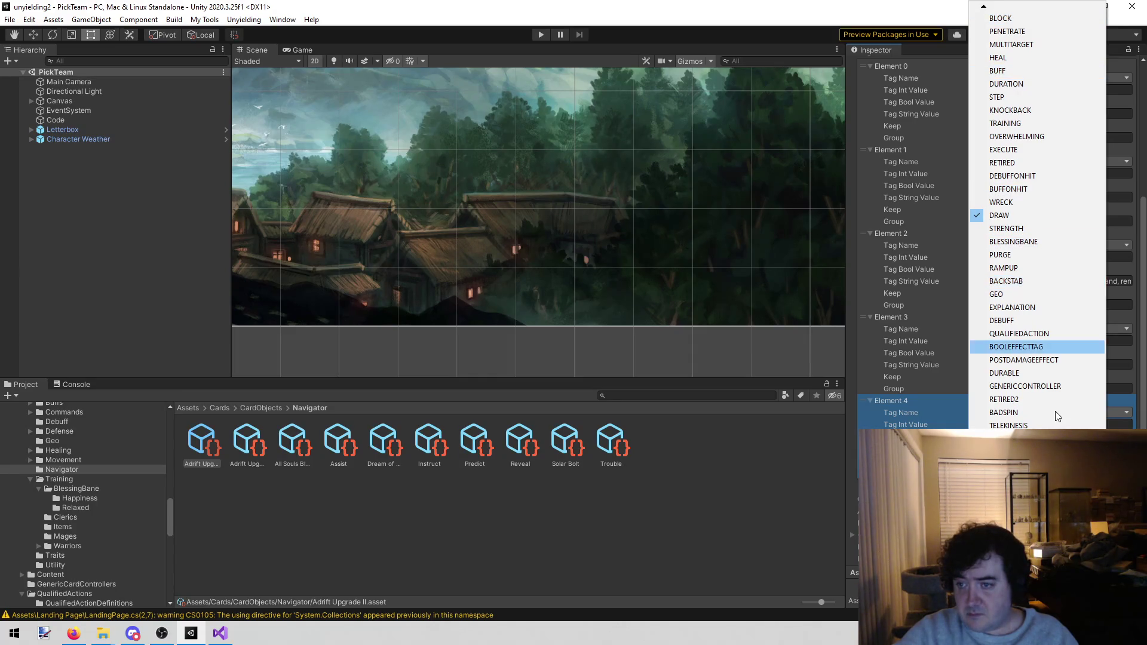
{"action": "left_click", "coordinate": [1087, 339]}
{"action": "left_click", "coordinate": [1020, 413]}
{"action": "left_click", "coordinate": [1019, 413]}
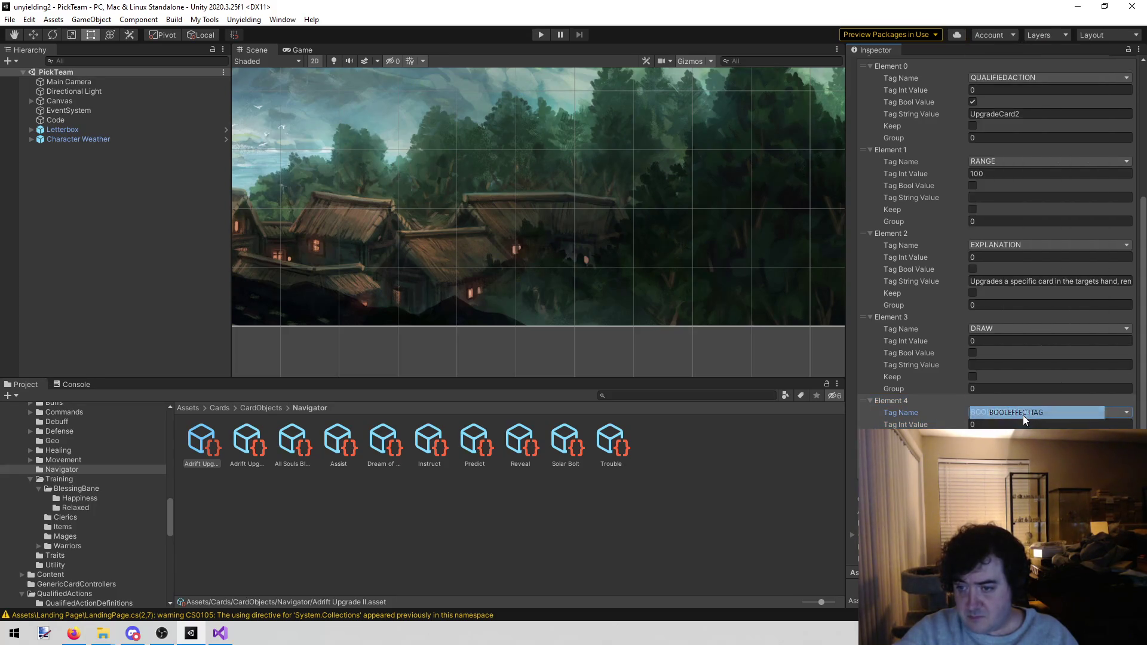
{"action": "left_click", "coordinate": [1015, 401]}
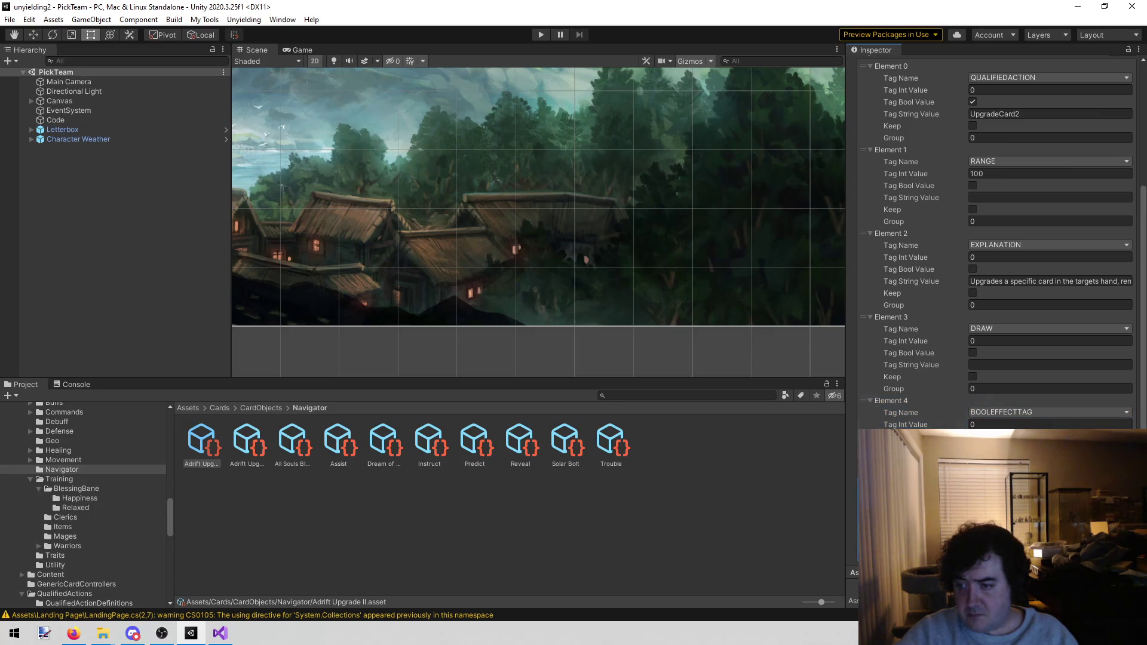
{"action": "left_click", "coordinate": [1015, 412]}
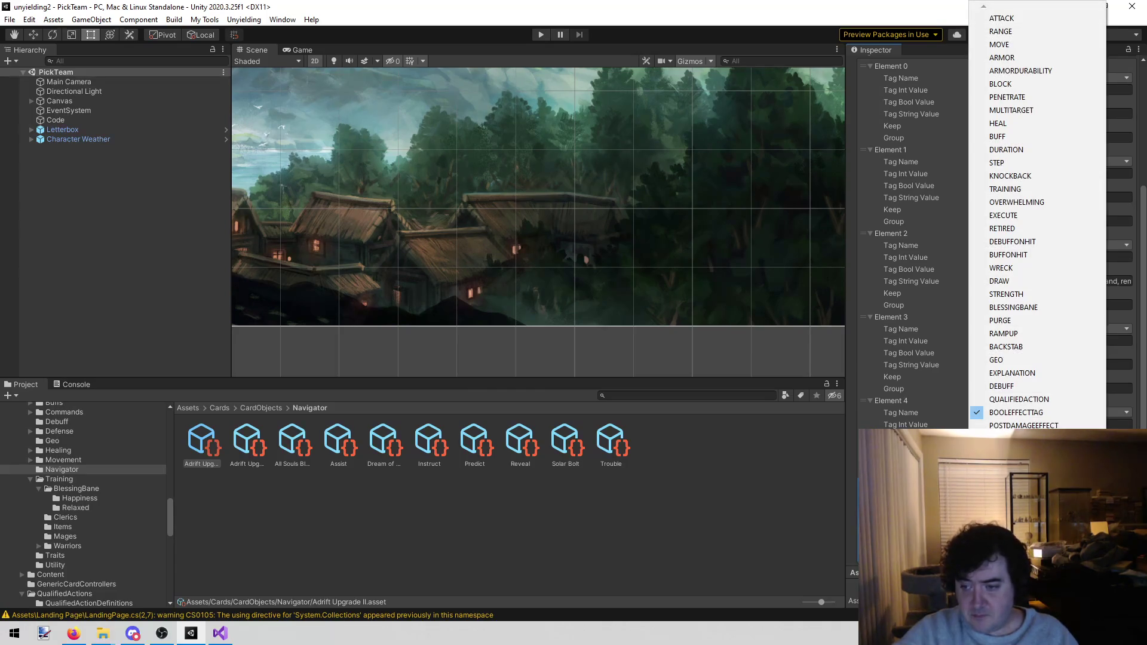
{"action": "key", "text": "Escape"}
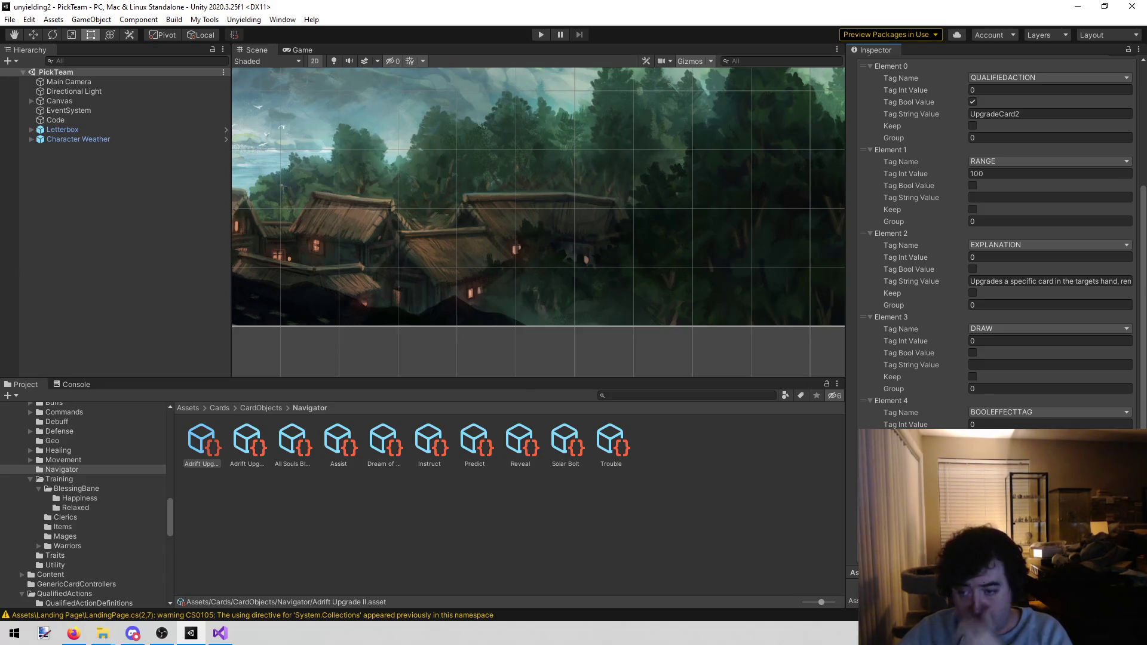
{"action": "scroll", "coordinate": [991, 239], "scroll_direction": "up", "scroll_amount": 10}
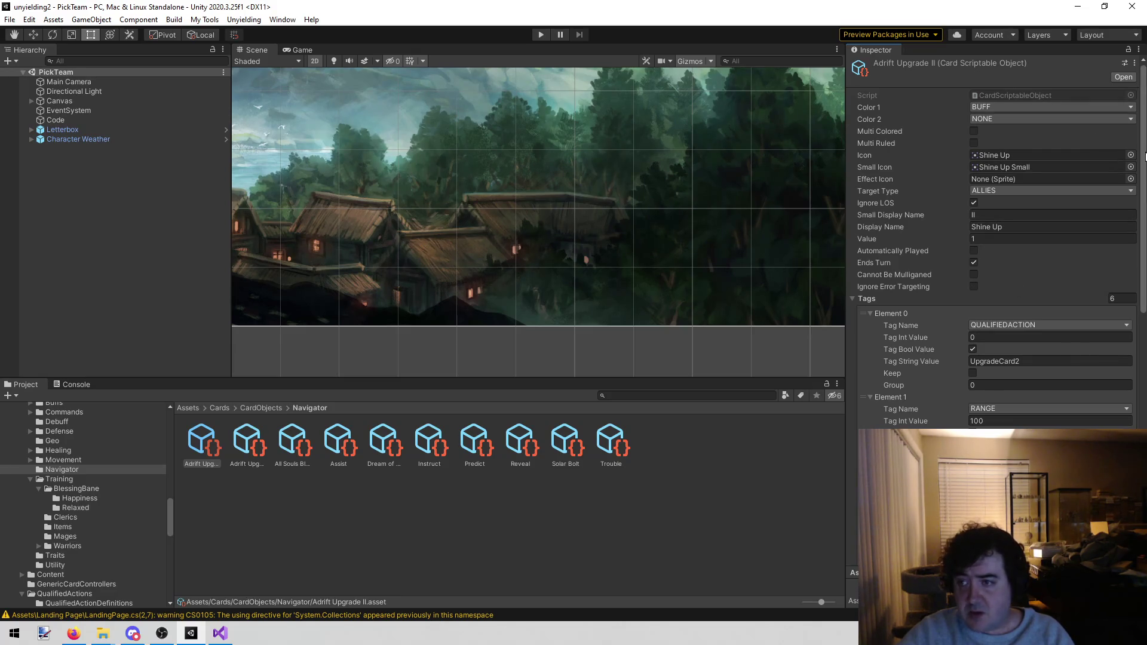
Step: Set the card's Icon to Adrift Upgrade and its Small Icon to Adrift Upgrade Small
{"action": "left_click", "coordinate": [256, 439]}
{"action": "left_click", "coordinate": [194, 447]}
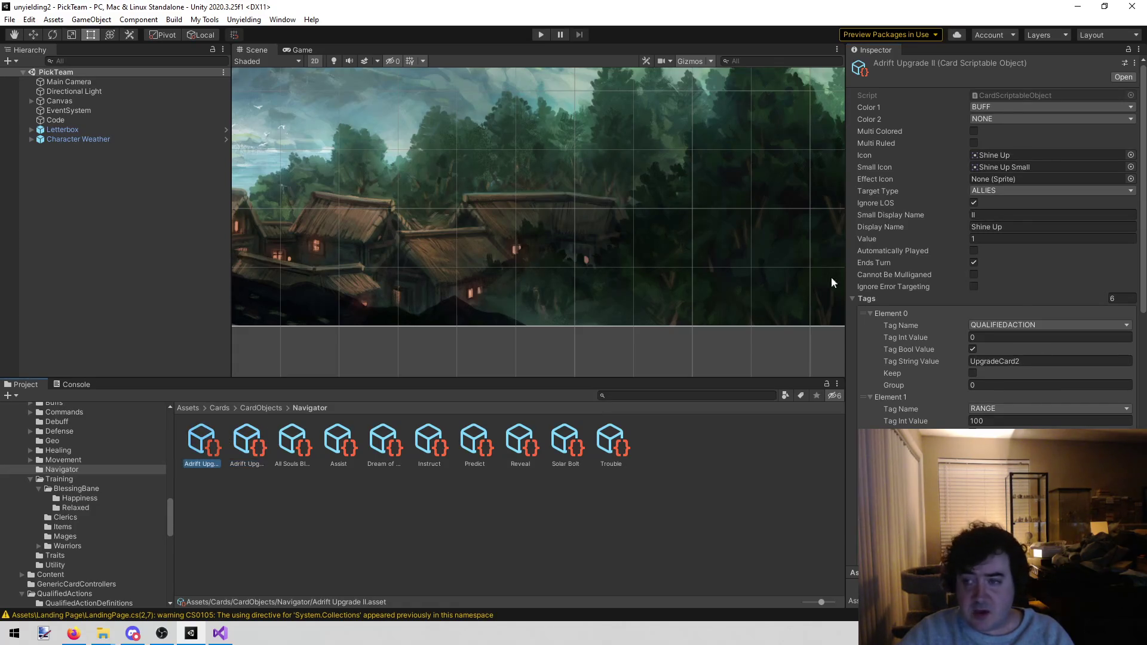
{"action": "left_click", "coordinate": [1129, 155]}
{"action": "type", "text": "adrift"}
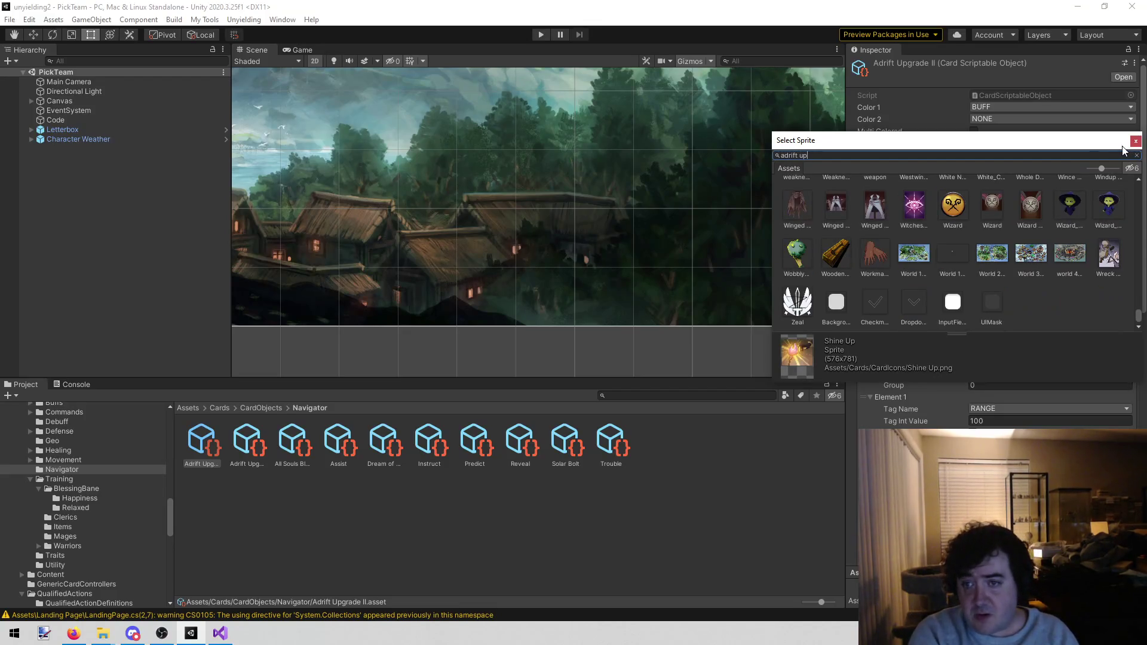
{"action": "type", "text": "up"}
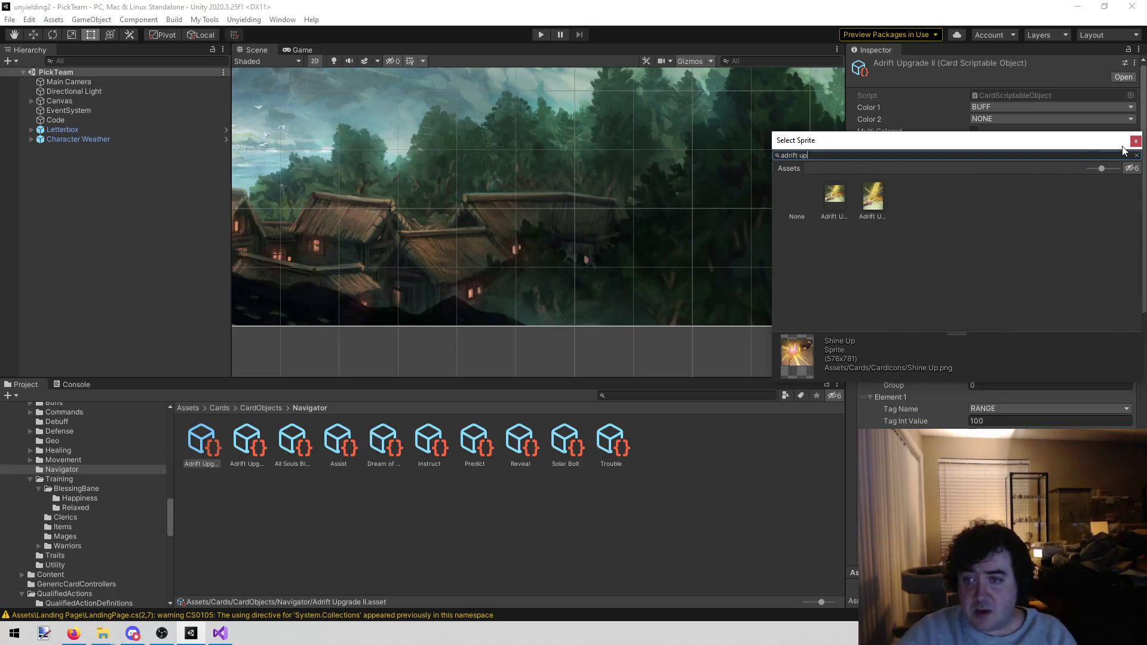
{"action": "left_click", "coordinate": [840, 188]}
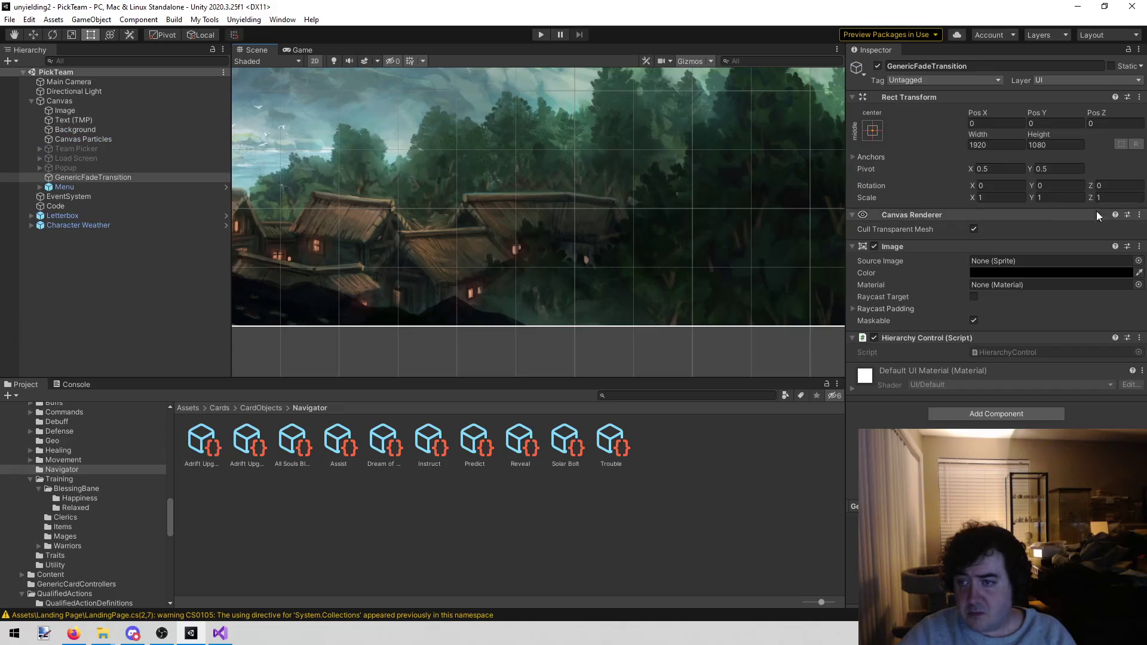
{"action": "left_click", "coordinate": [203, 443]}
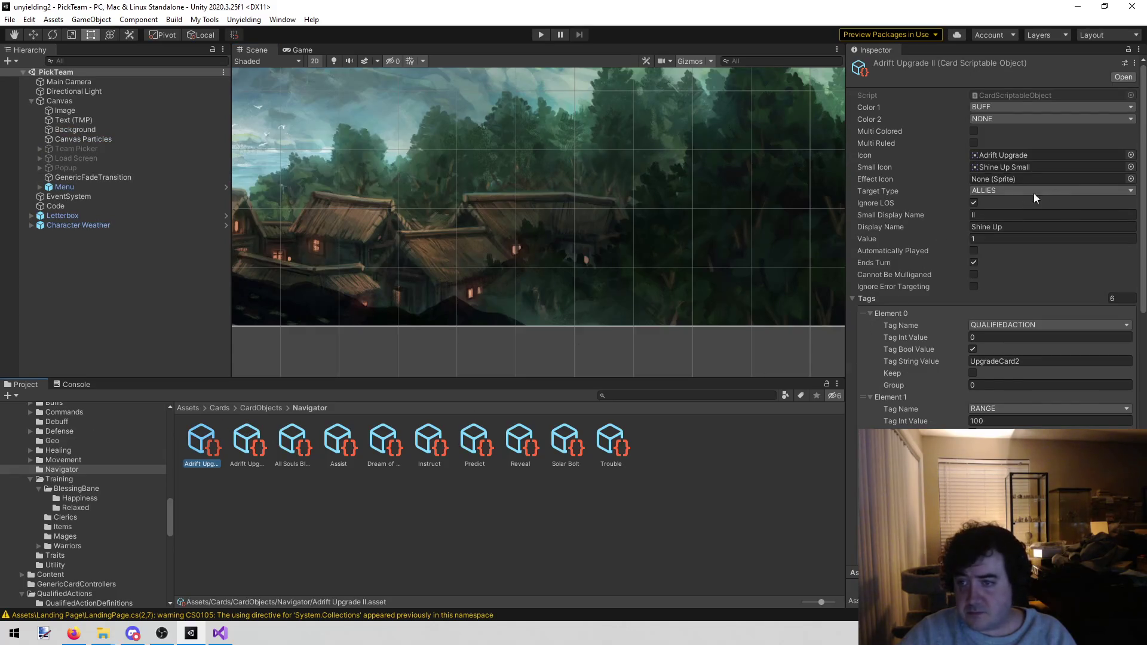
{"action": "left_click", "coordinate": [1131, 166]}
{"action": "type", "text": "ad"}
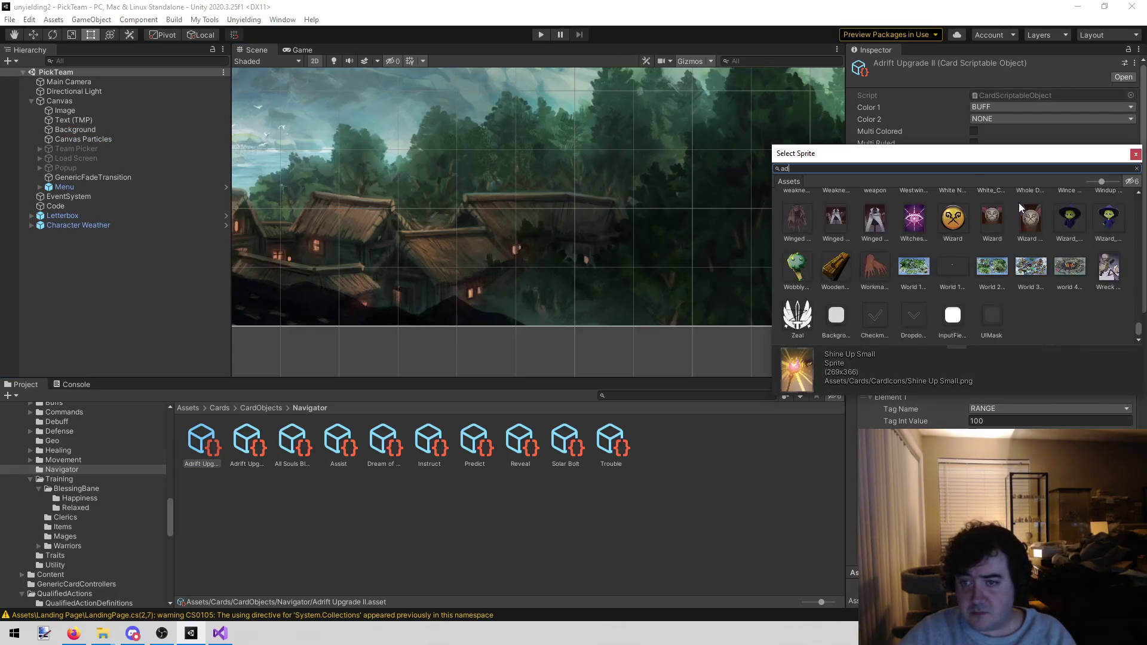
{"action": "type", "text": "r"}
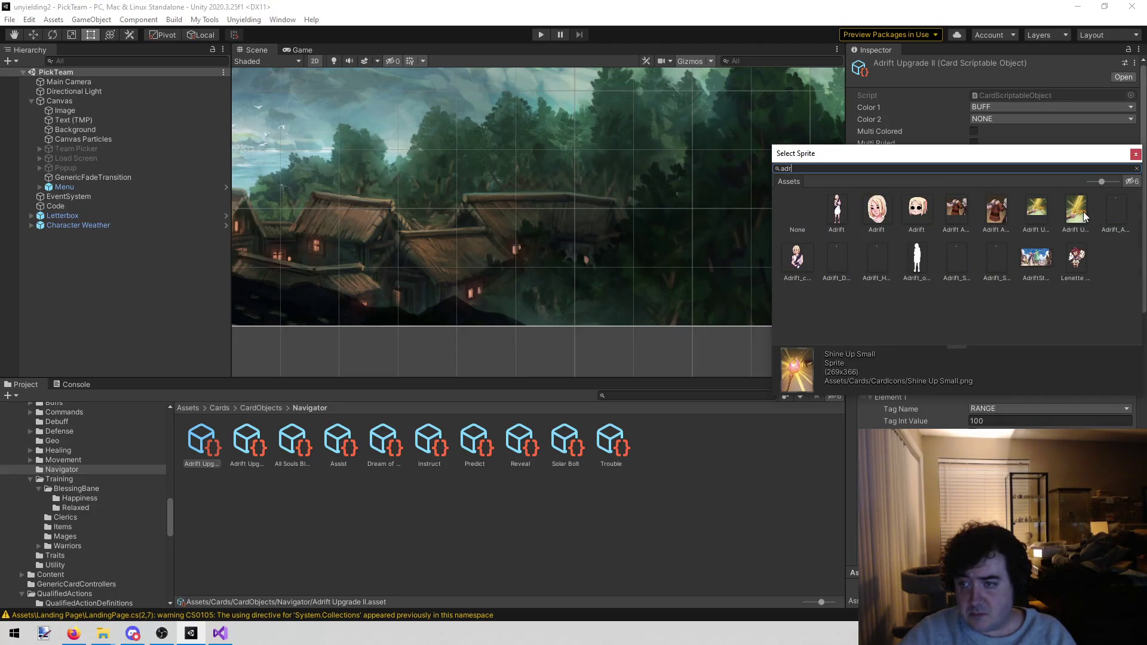
{"action": "double_click", "coordinate": [1079, 210]}
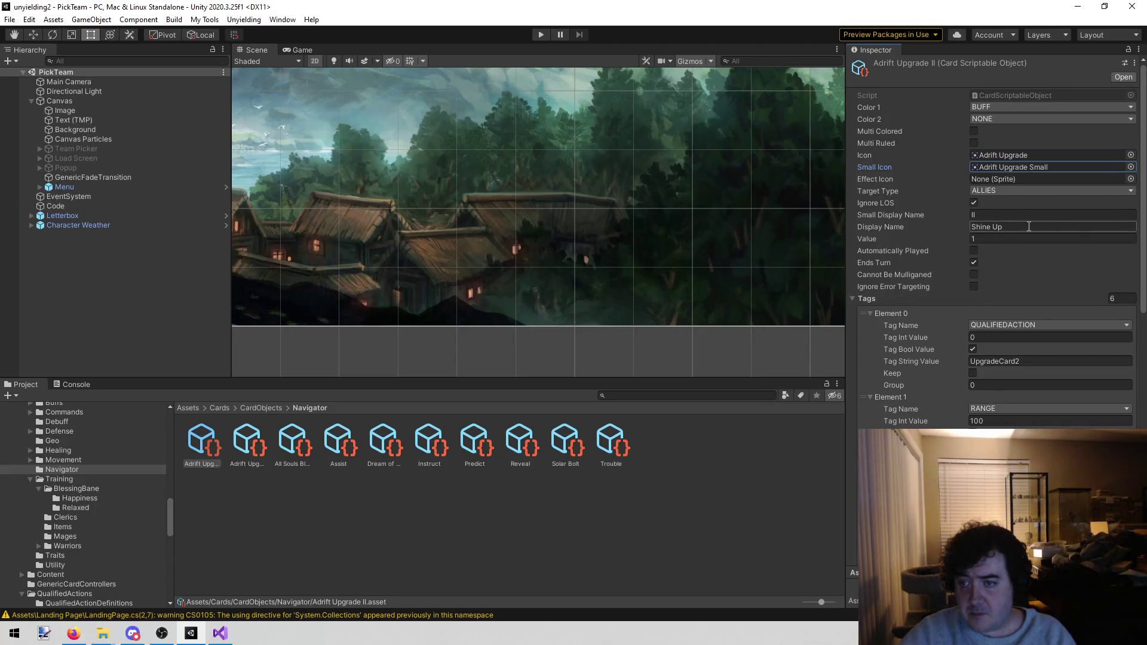
Step: Change the card's Display Name from Shine Up to Upgrade
{"action": "left_click", "coordinate": [243, 458]}
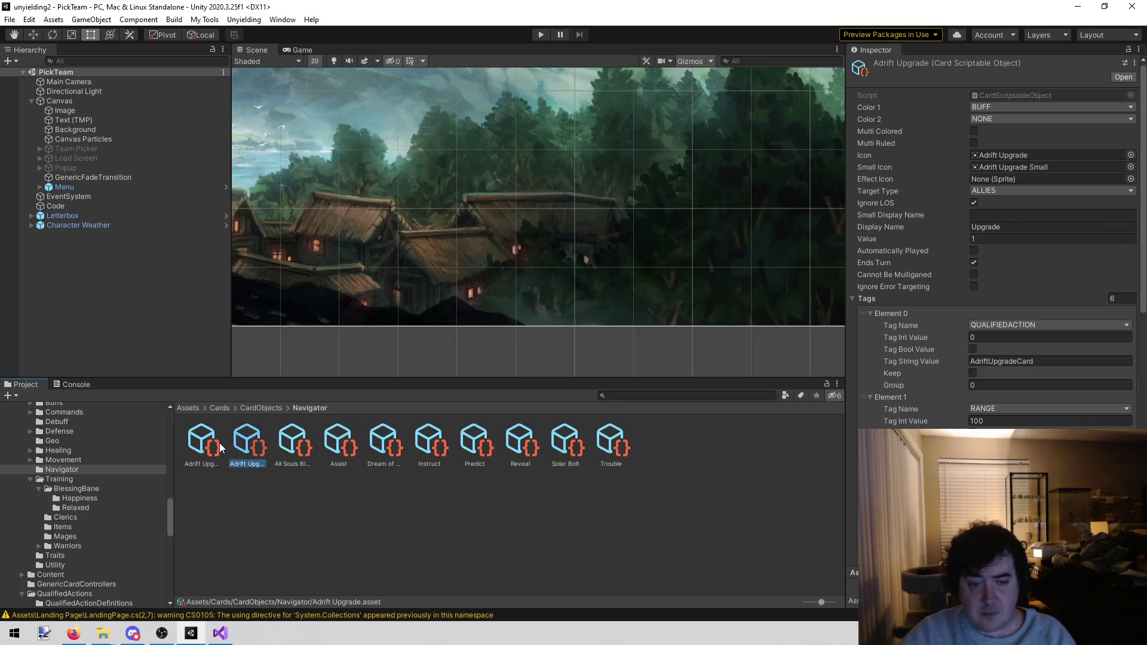
{"action": "left_click", "coordinate": [220, 448]}
{"action": "left_click", "coordinate": [1040, 239]}
{"action": "left_click", "coordinate": [1042, 226]}
{"action": "type", "text": "U[gr"}
{"action": "key", "text": "BackSpace"}
{"action": "key", "text": "BackSpace"}
{"action": "key", "text": "BackSpace"}
{"action": "type", "text": "pgrade"}
{"action": "scroll", "coordinate": [1016, 221], "scroll_direction": "down", "scroll_amount": 10}
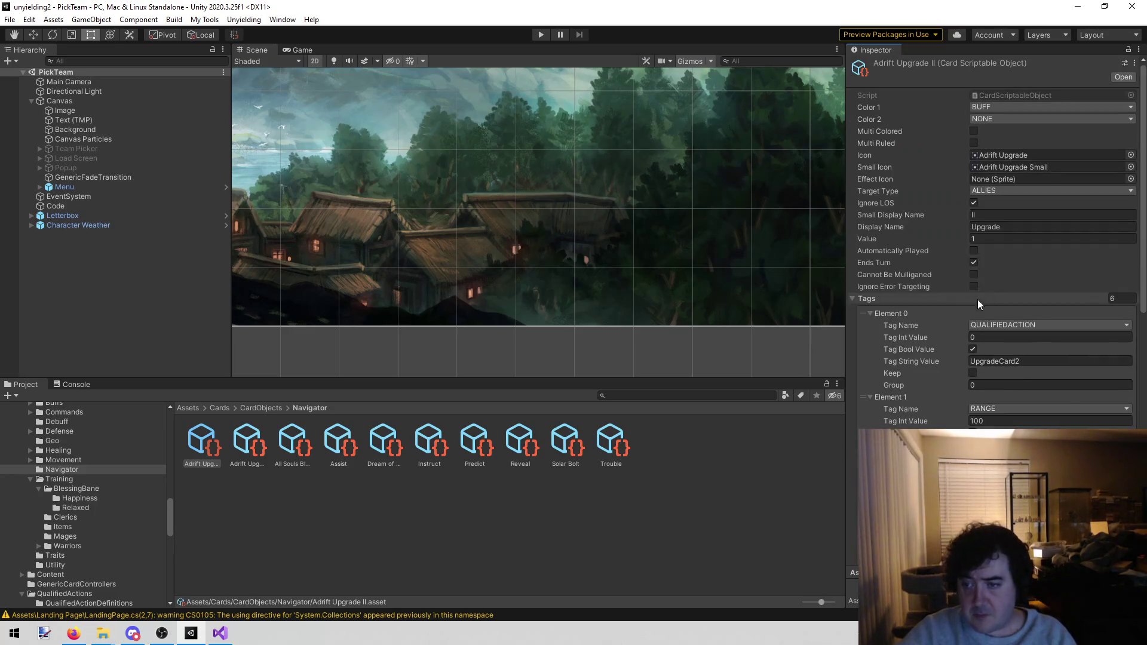
{"action": "left_click", "coordinate": [281, 506]}
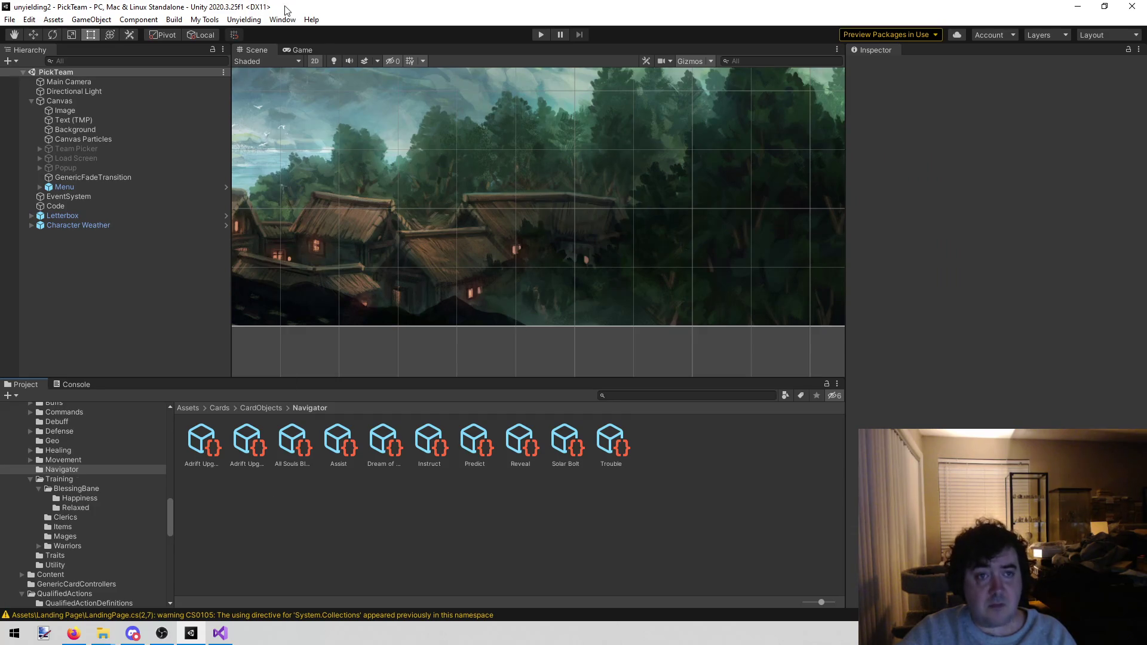
Step: Load the Combat scene via the Unyielding menu's custom command
{"action": "left_click", "coordinate": [244, 19]}
{"action": "left_click", "coordinate": [243, 19]}
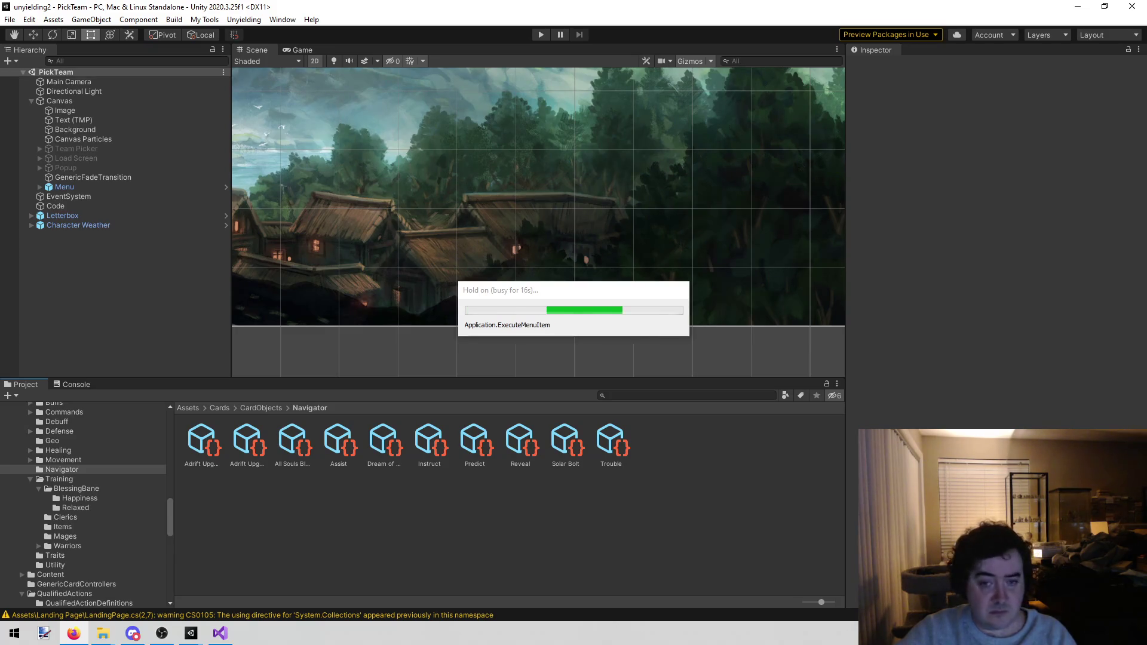
{"action": "left_click", "coordinate": [664, 394]}
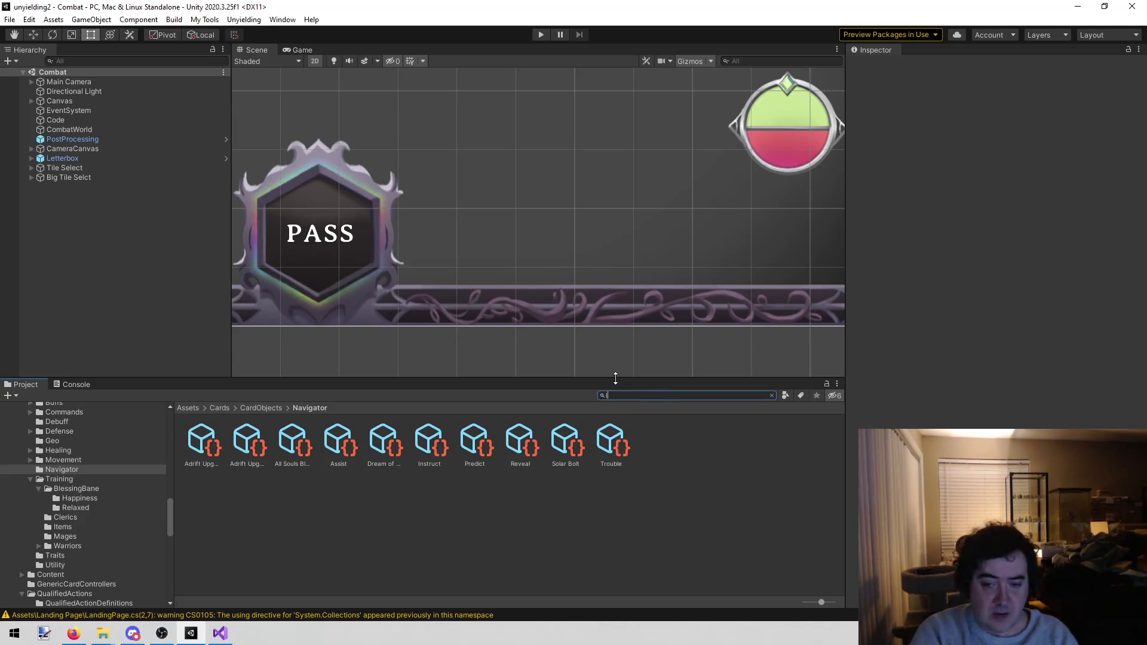
Step: Set Lenette's first card slot to Adrift Upgrade II
{"action": "type", "text": "t:"}
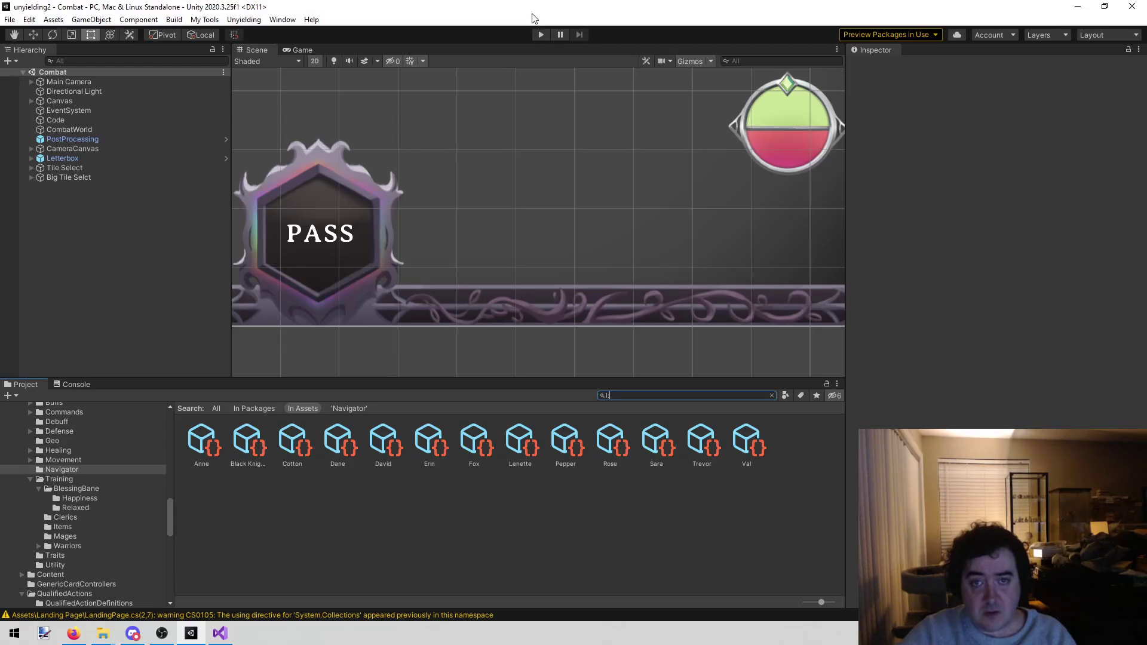
{"action": "left_click", "coordinate": [520, 442]}
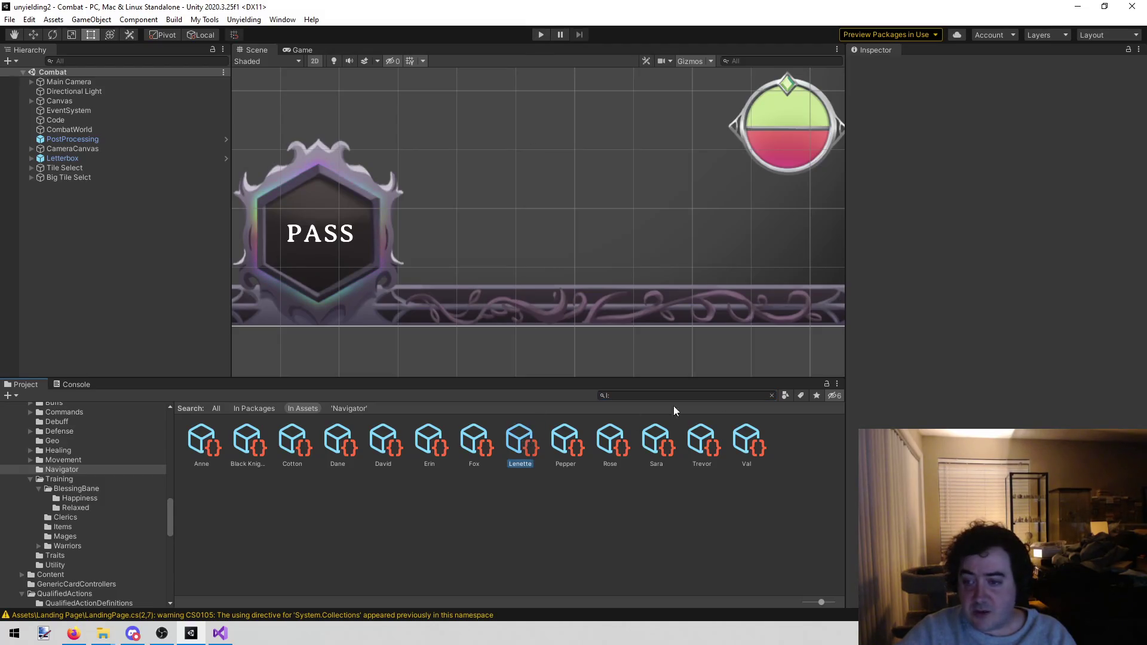
{"action": "left_click", "coordinate": [1134, 361]}
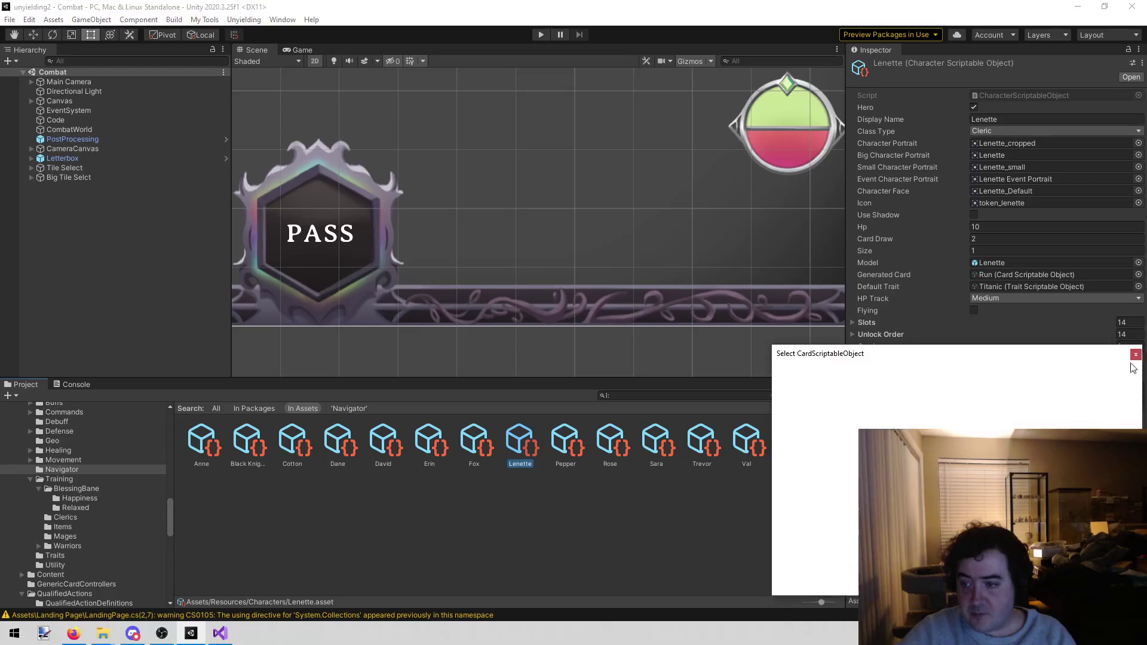
{"action": "type", "text": "adrift up"}
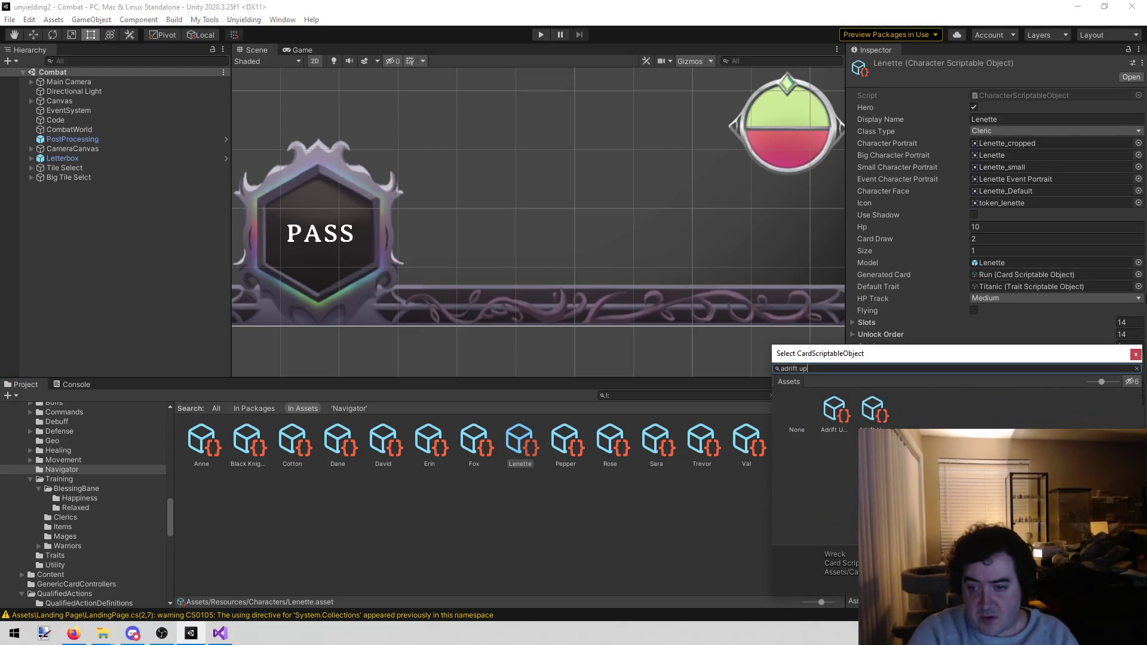
{"action": "left_click", "coordinate": [875, 425]}
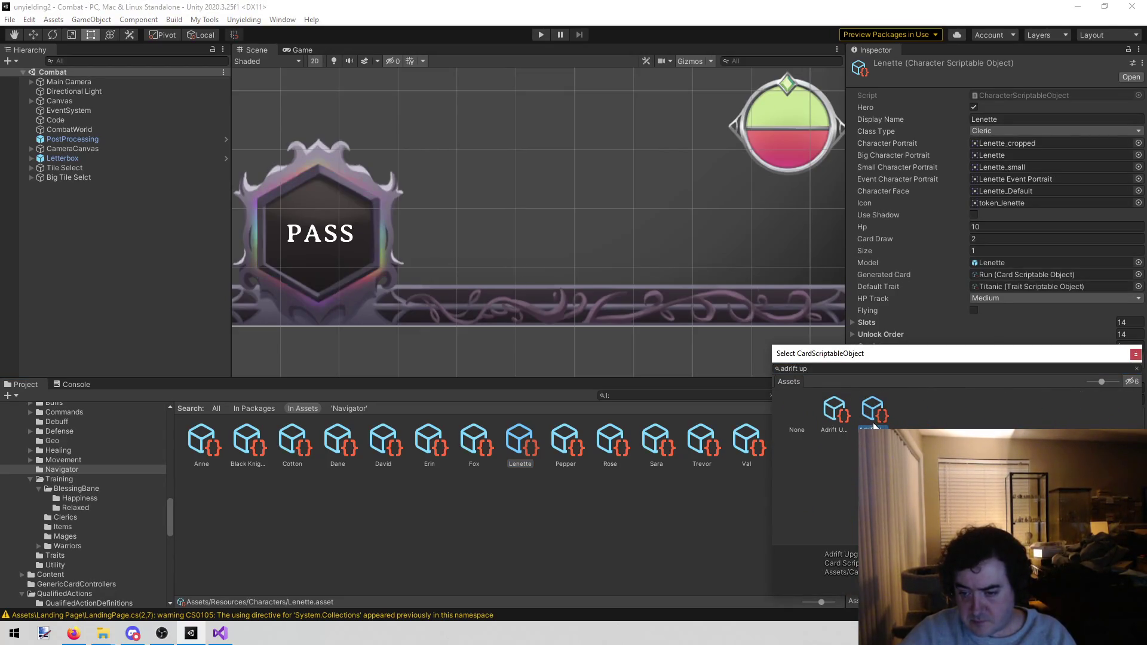
{"action": "double_click", "coordinate": [870, 423]}
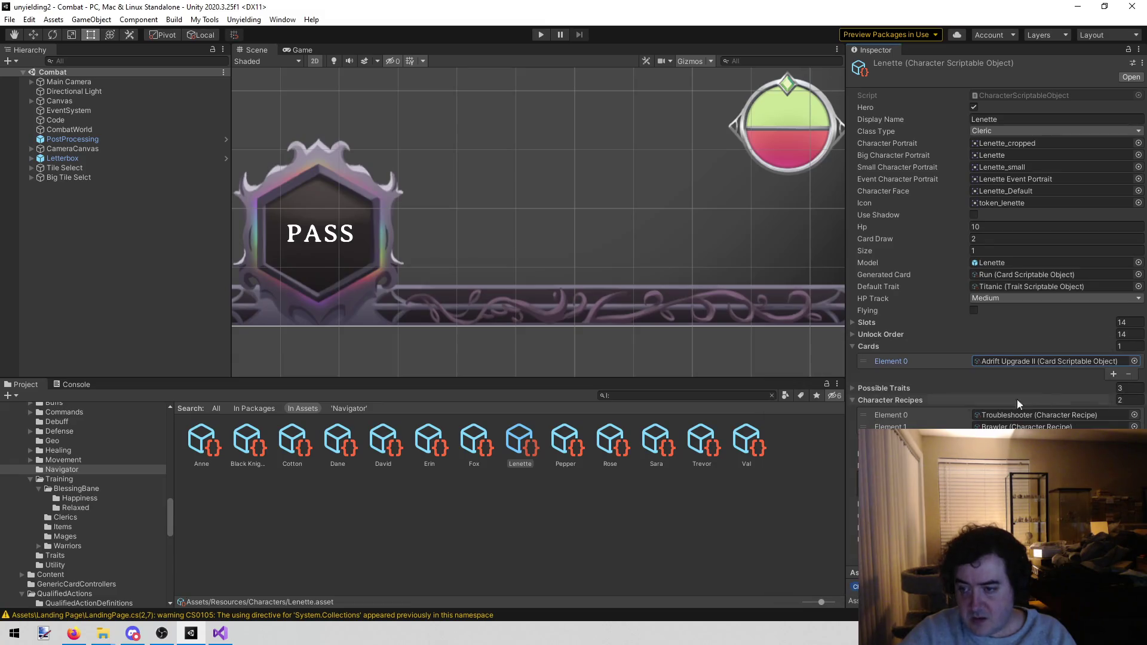
Step: Add four Smite cards to Lenette's deck and start Play mode
{"action": "left_click", "coordinate": [1114, 375]}
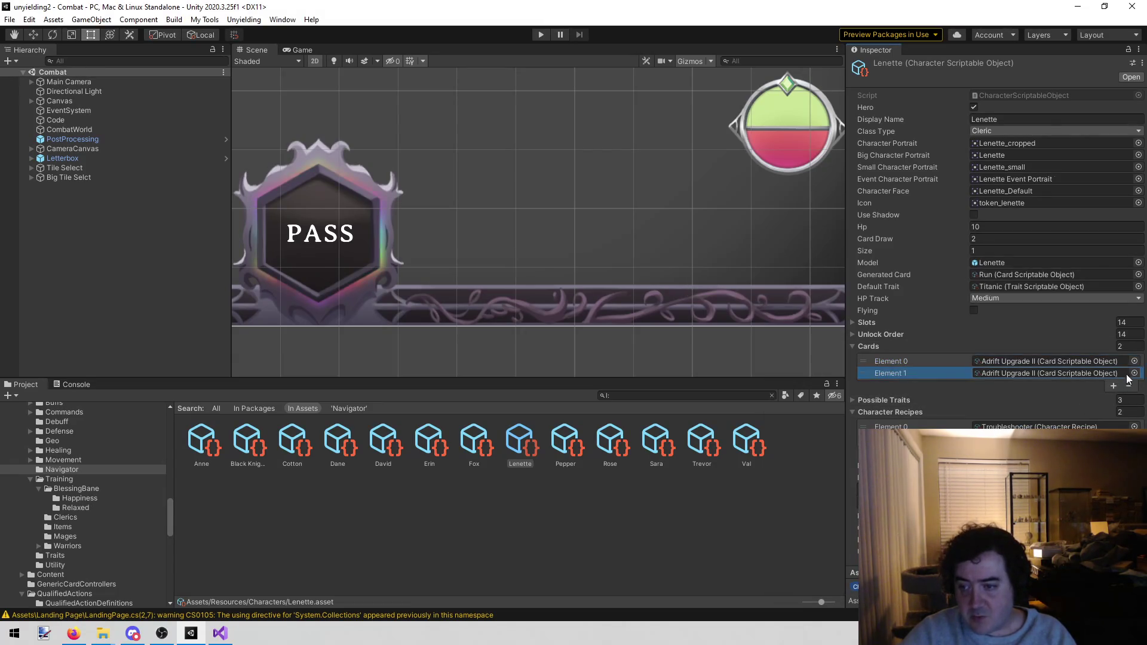
{"action": "left_click", "coordinate": [1135, 374]}
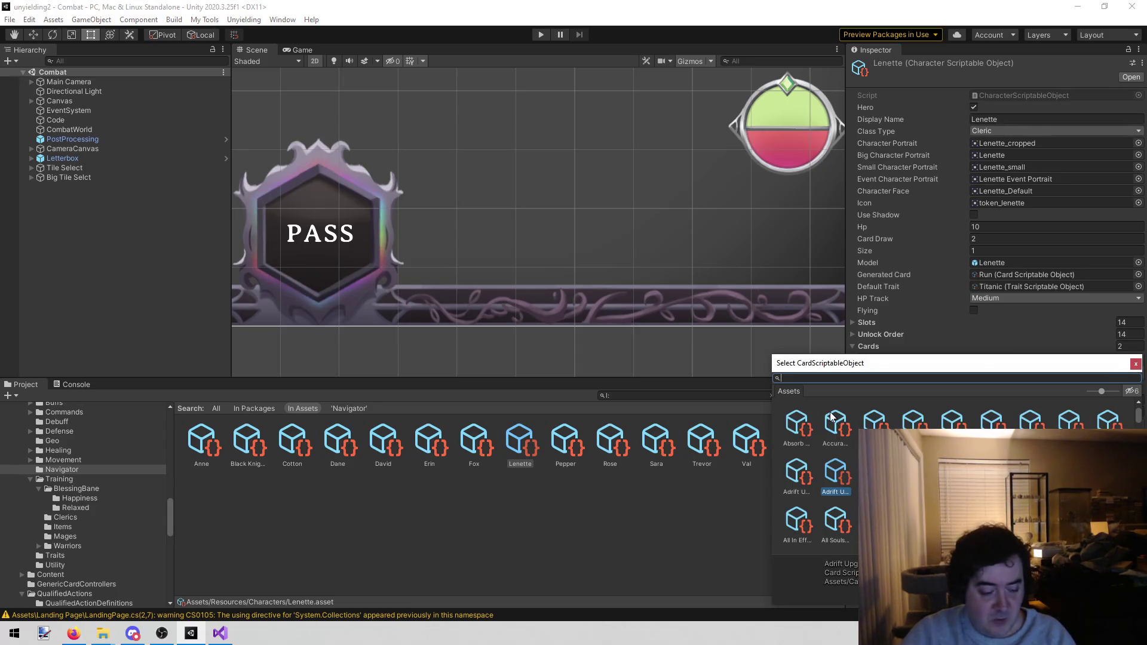
{"action": "type", "text": "strike"}
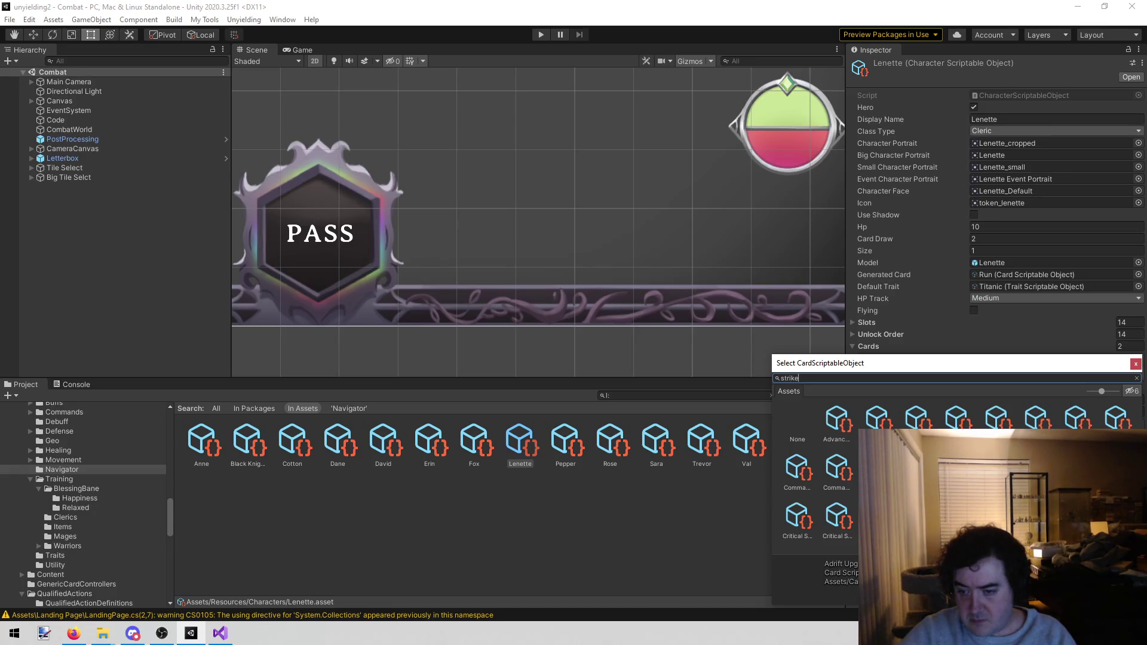
{"action": "key", "text": "BackSpace"}
{"action": "key", "text": "BackSpace"}
{"action": "key", "text": "BackSpace"}
{"action": "type", "text": "smite"}
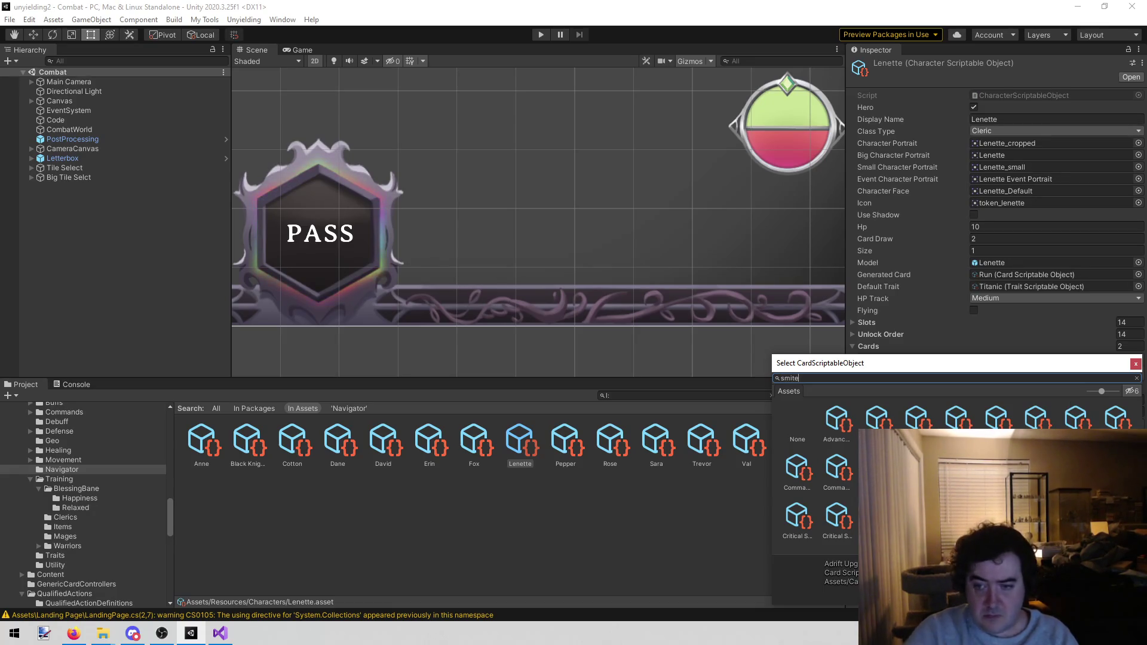
{"action": "double_click", "coordinate": [839, 422]}
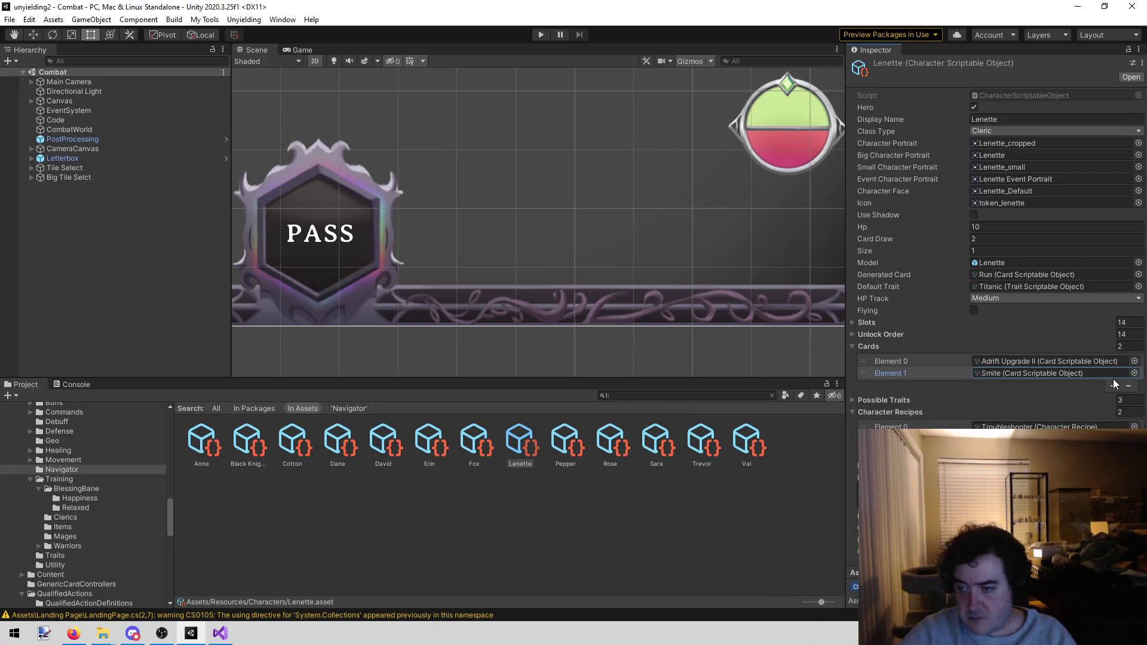
{"action": "left_click", "coordinate": [1114, 387]}
{"action": "left_click", "coordinate": [1105, 398]}
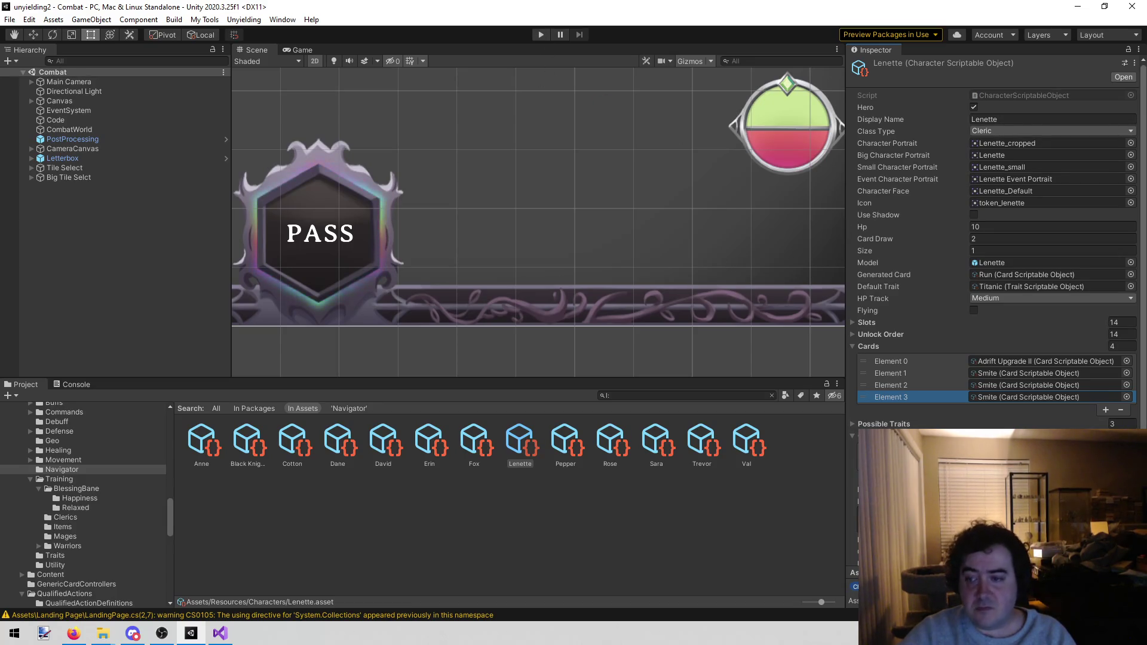
{"action": "left_click", "coordinate": [1106, 410]}
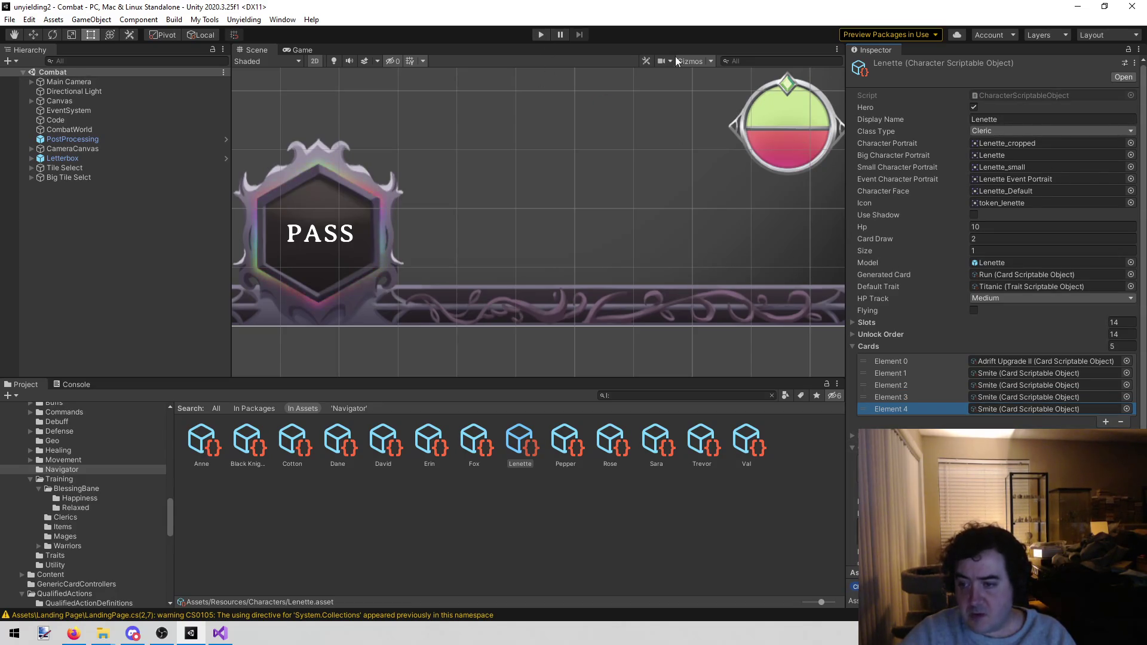
{"action": "left_click", "coordinate": [540, 35]}
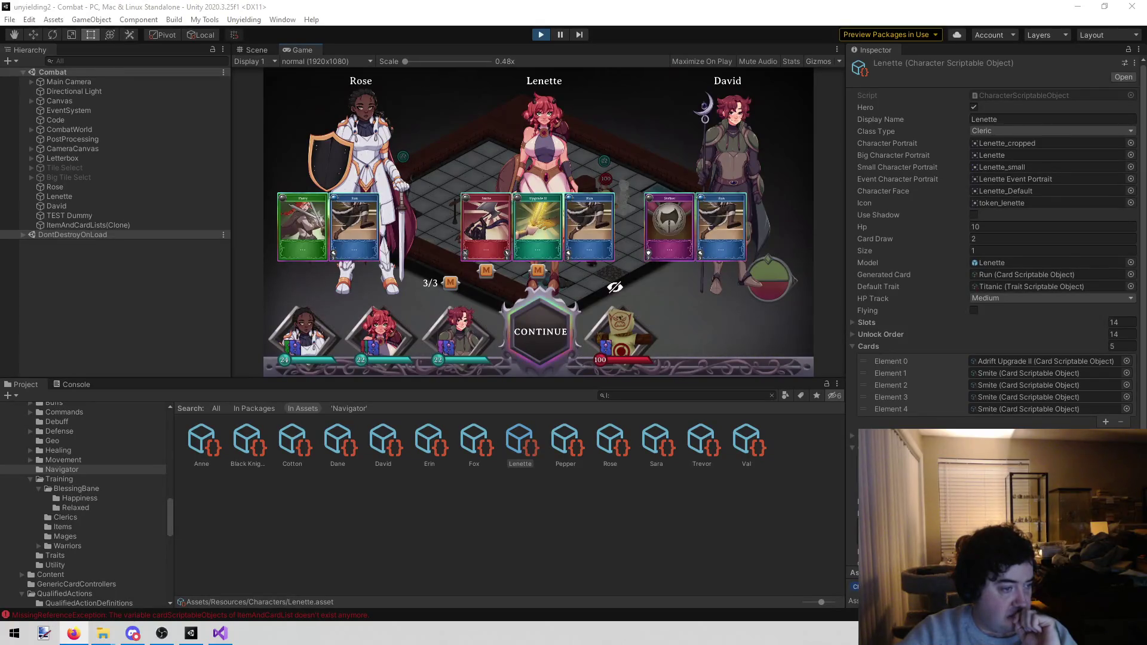
{"action": "left_click", "coordinate": [532, 239]}
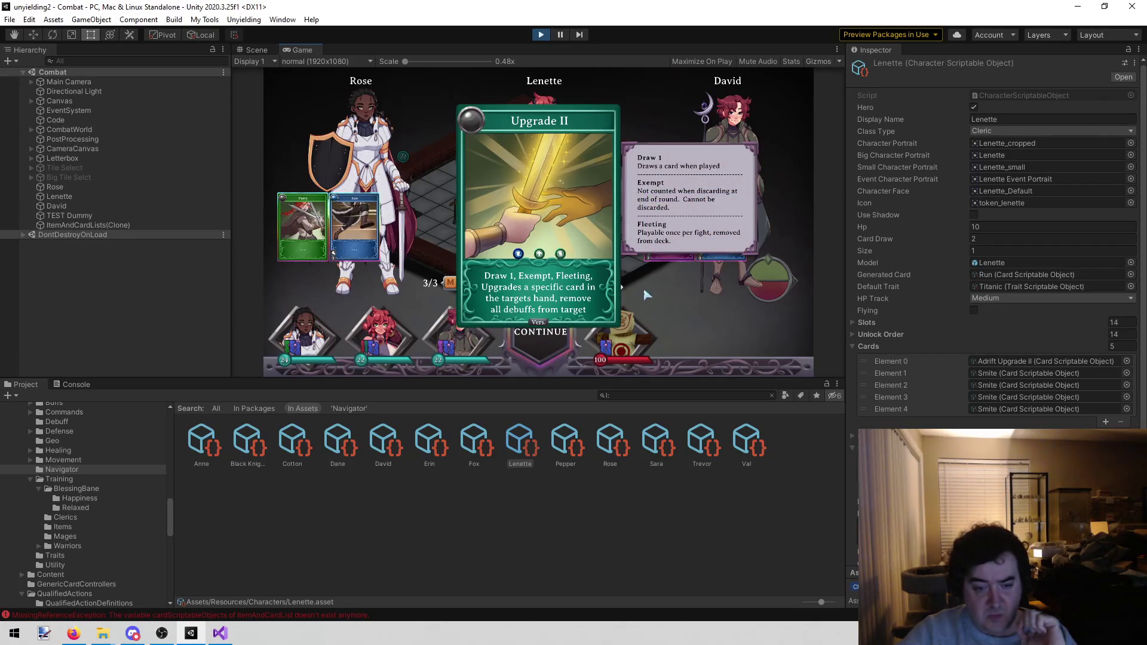
{"action": "left_click", "coordinate": [597, 179]}
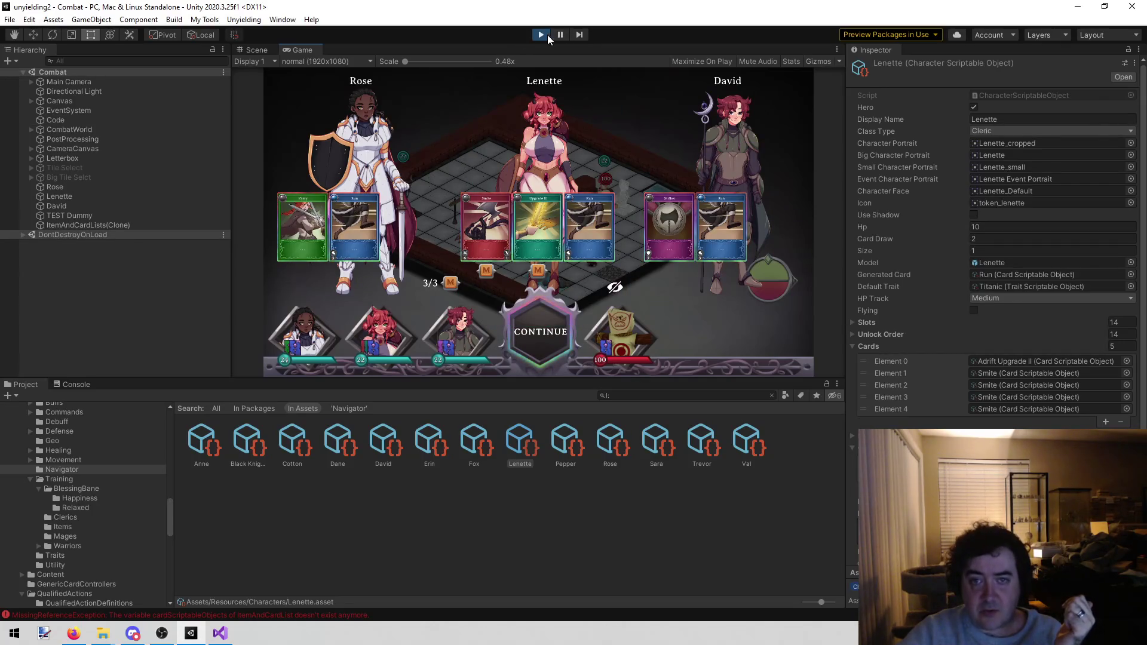
{"action": "left_click", "coordinate": [541, 35]}
{"action": "scroll", "coordinate": [60, 499], "scroll_direction": "down", "scroll_amount": 2}
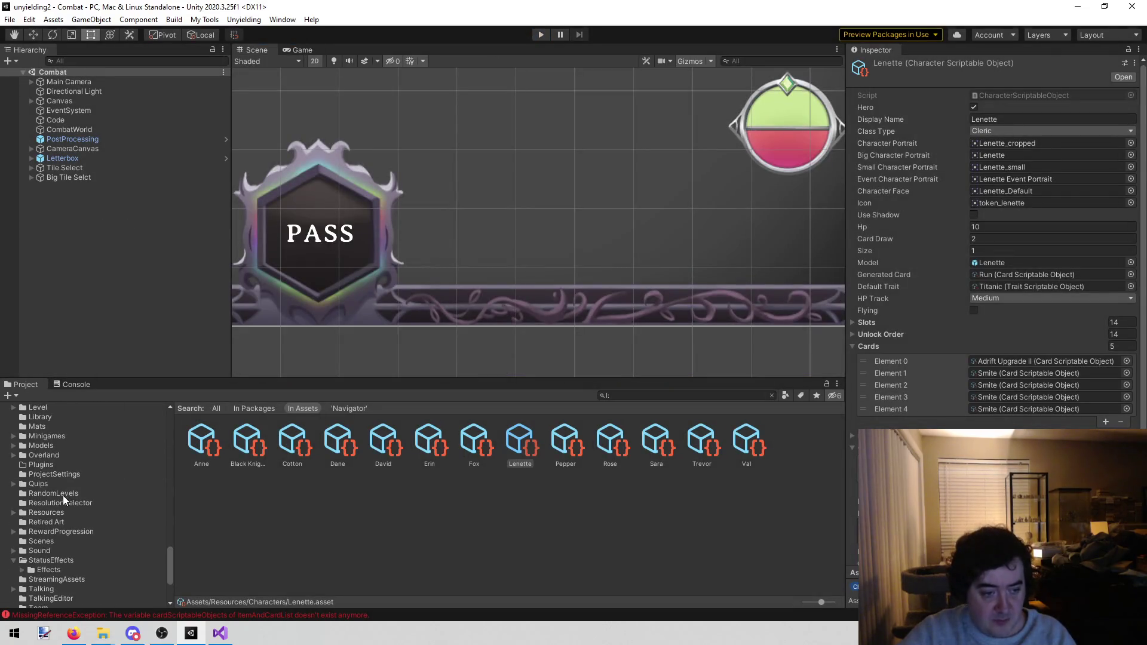
Step: Run Build Item Definitions and Fill out patterns on the ItemAndCardLists asset in Resources
{"action": "left_click", "coordinate": [48, 512]}
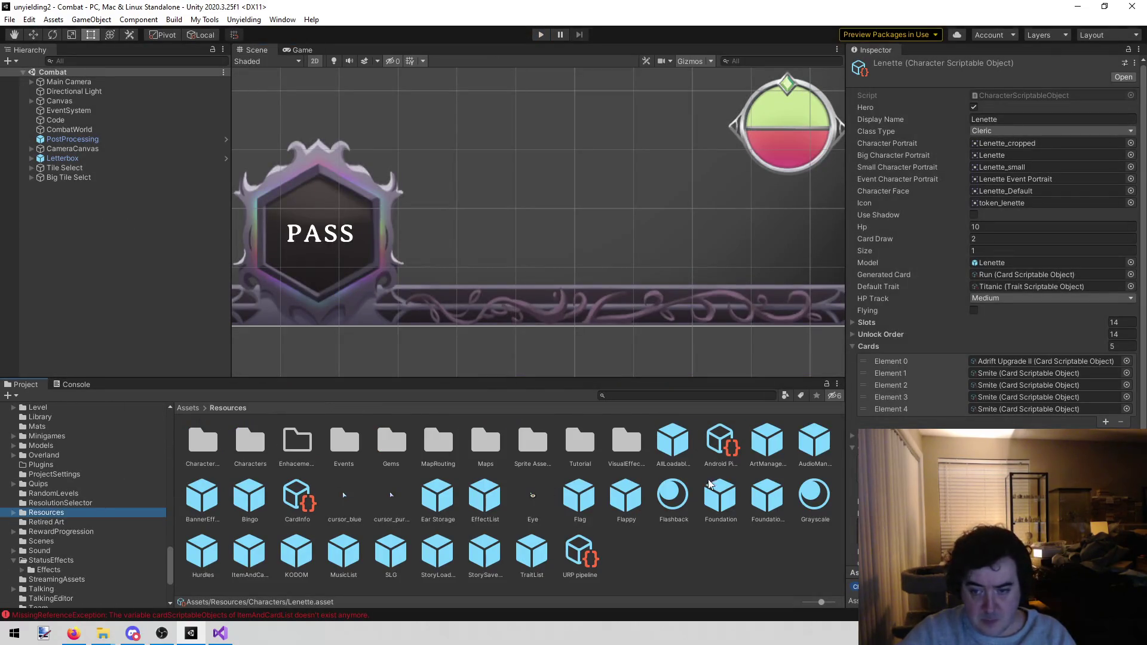
{"action": "double_click", "coordinate": [249, 552]}
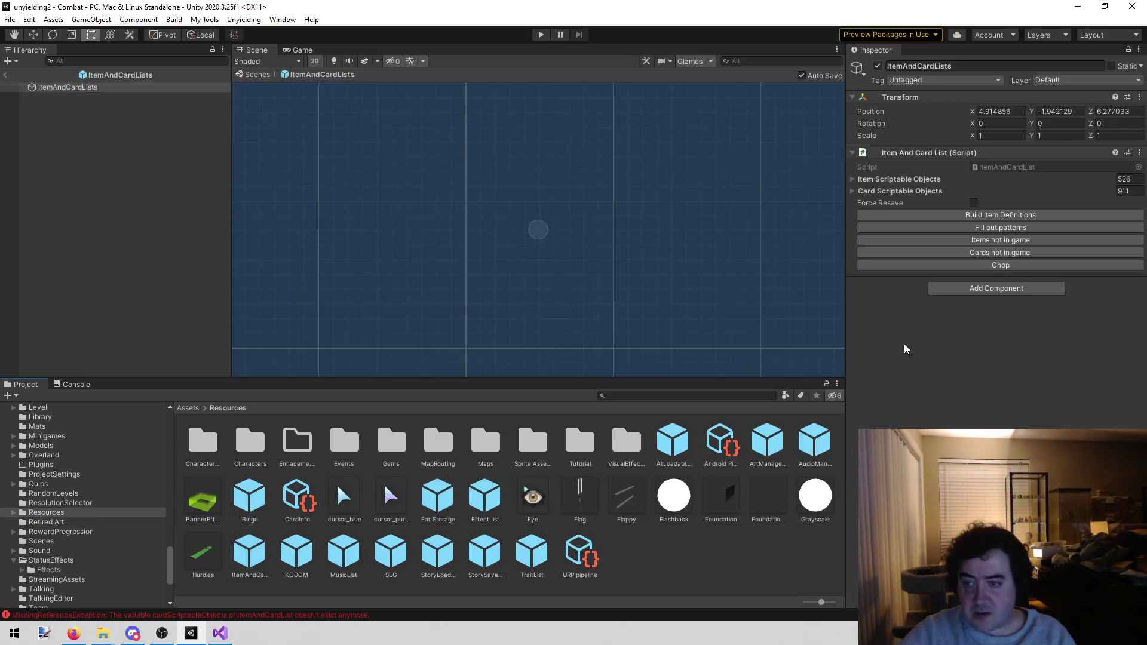
{"action": "left_click", "coordinate": [6, 74]}
{"action": "left_click", "coordinate": [349, 563]}
{"action": "left_click", "coordinate": [249, 553]}
{"action": "left_click", "coordinate": [989, 327]}
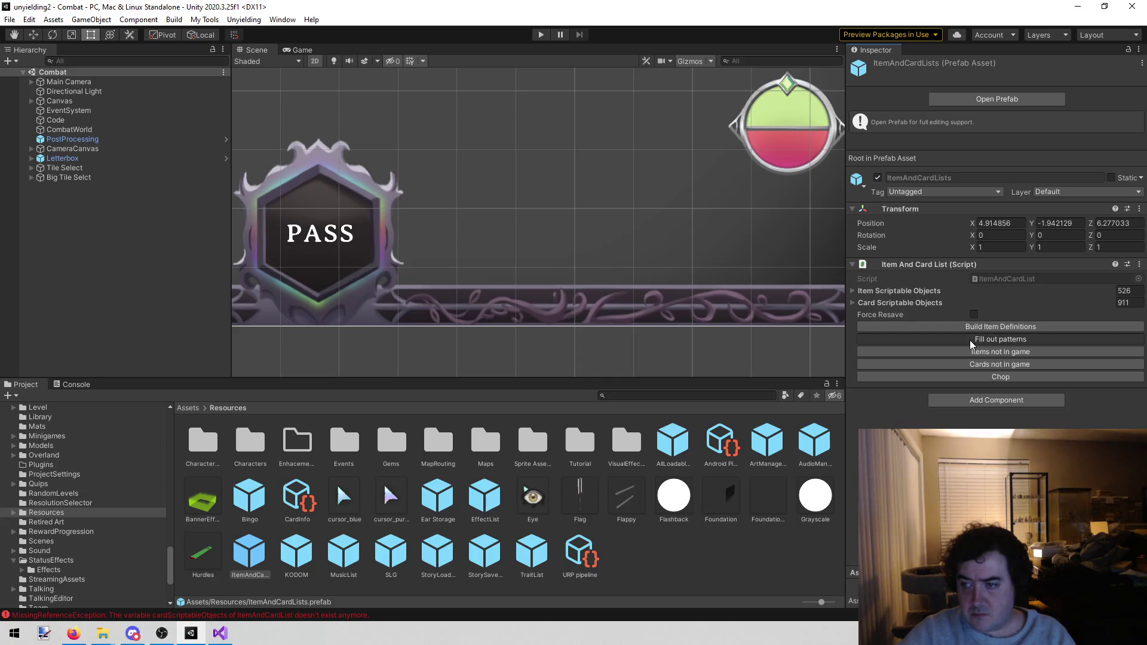
{"action": "left_click", "coordinate": [971, 339]}
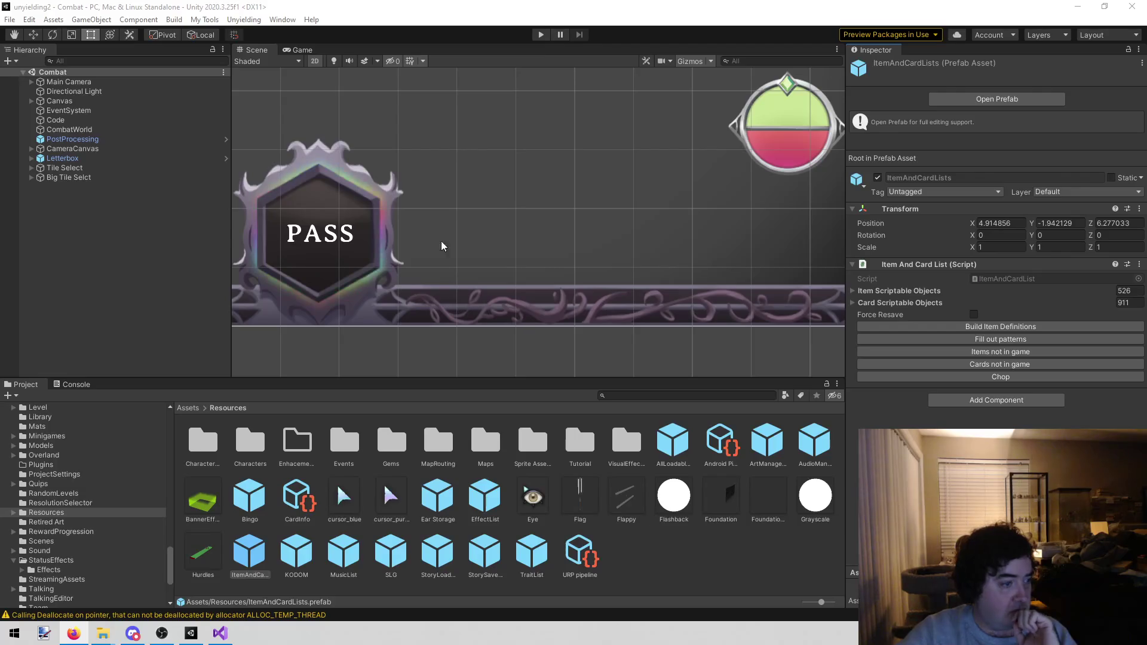
Step: Start Play mode again and open the index-out-of-range exception in the Console
{"action": "key", "text": "ctrl+p"}
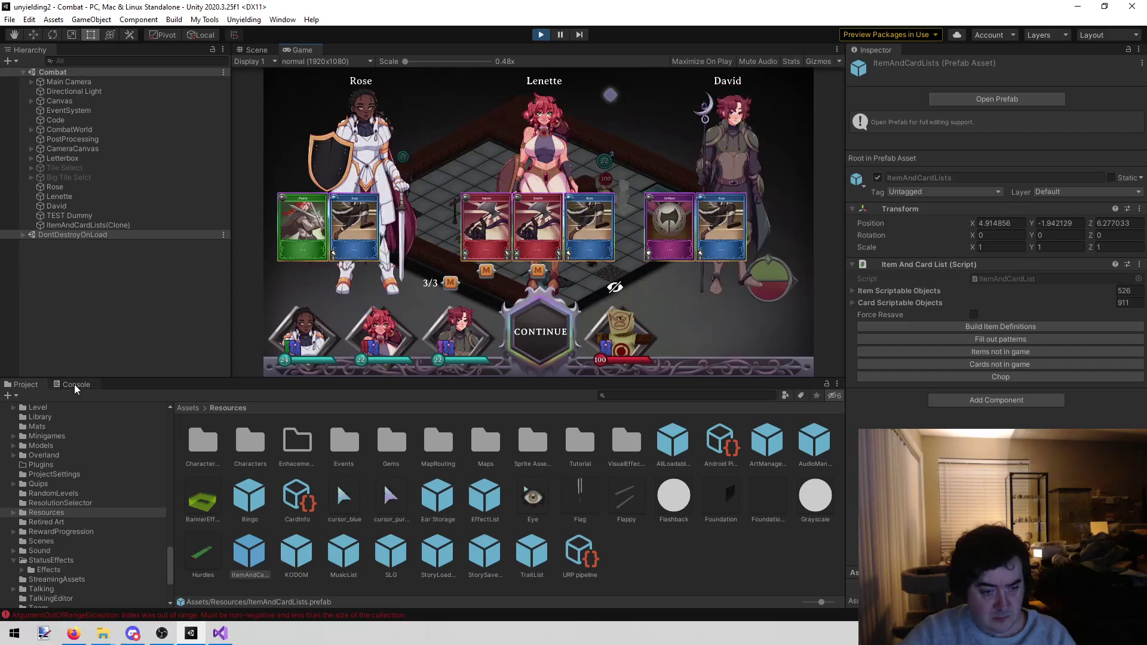
{"action": "left_click", "coordinate": [74, 384]}
{"action": "left_click", "coordinate": [80, 433]}
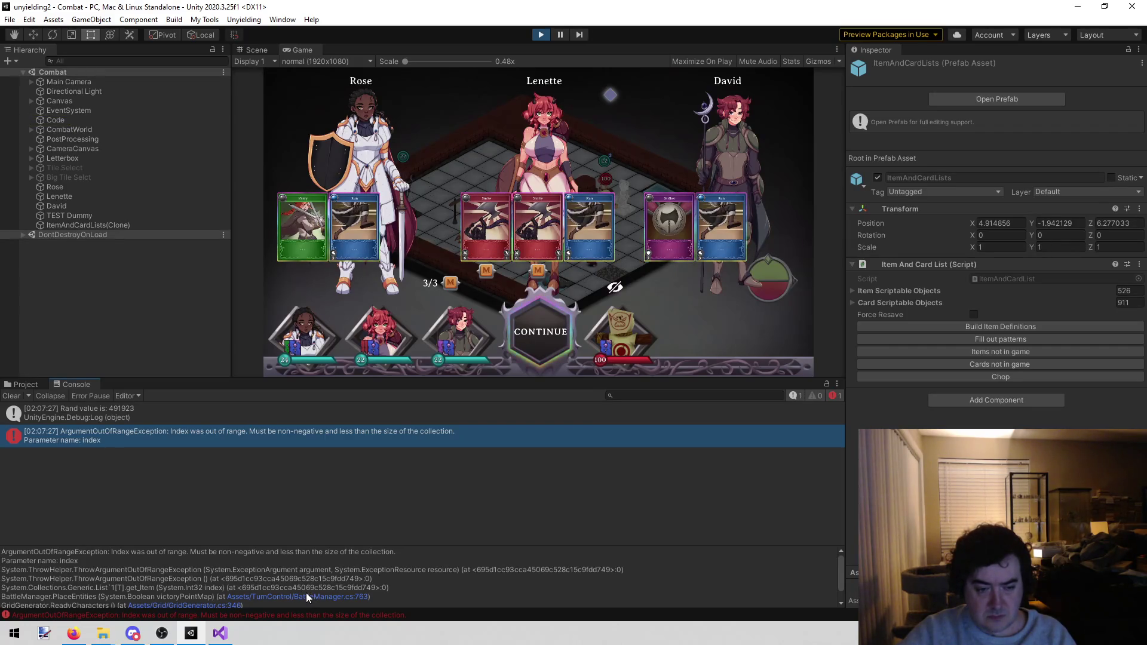
Step: Upgrade Lenette's second Smite card, start the fight, and jump to BattleManager.cs line 763
{"action": "left_click", "coordinate": [537, 270]}
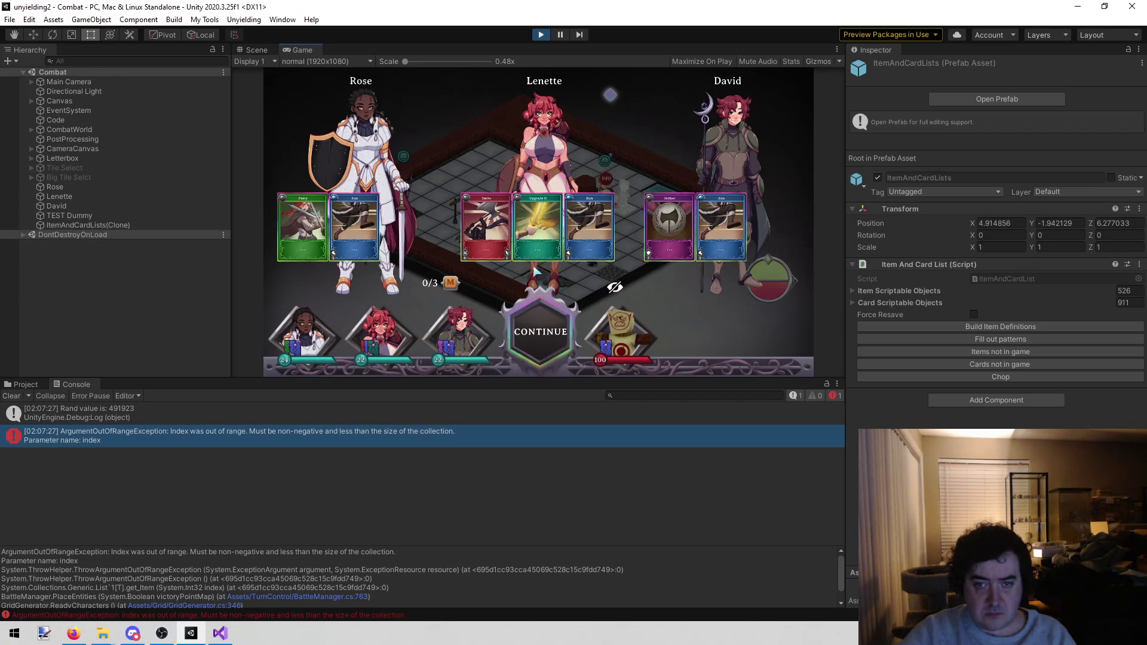
{"action": "left_click", "coordinate": [532, 341]}
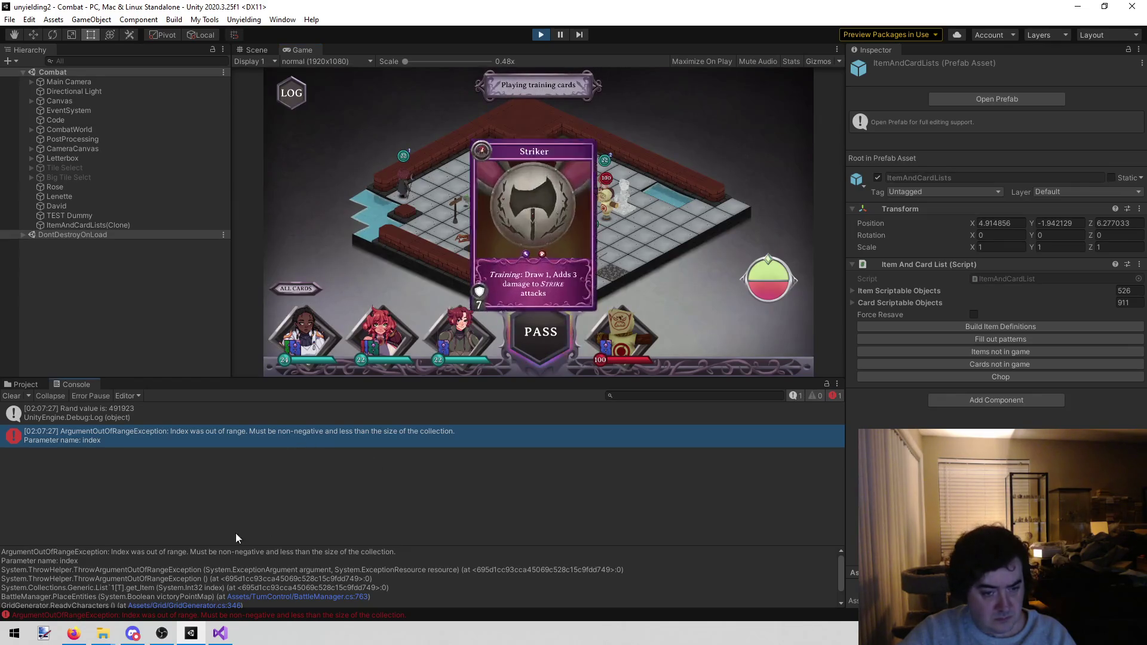
{"action": "left_click", "coordinate": [317, 595]}
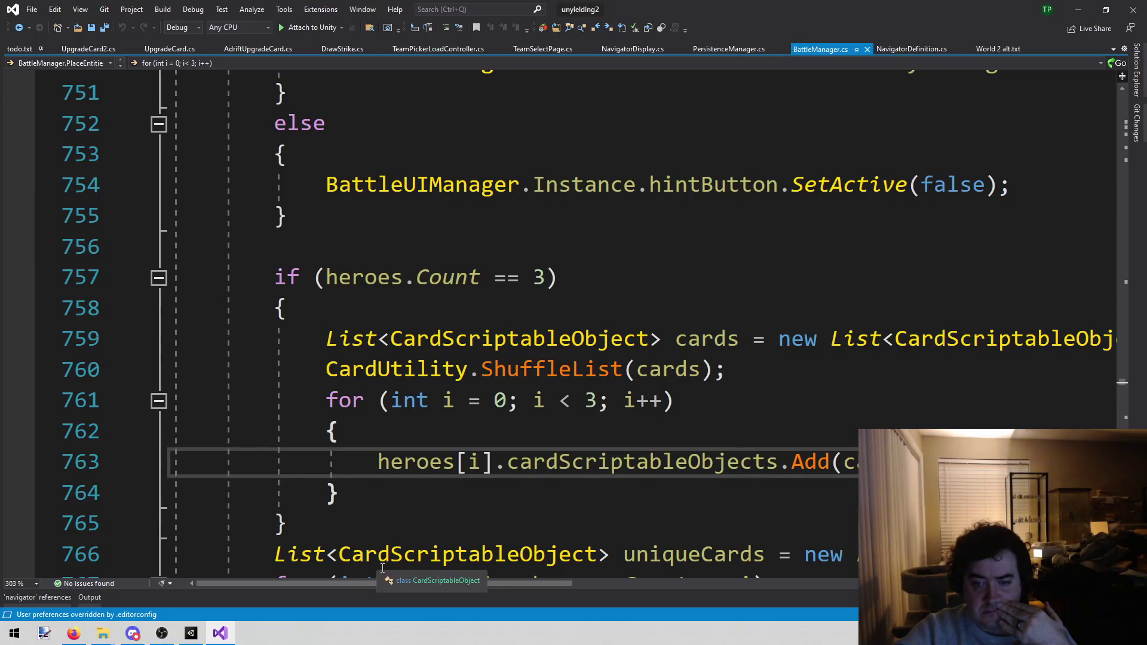
{"action": "mouse_move", "coordinate": [499, 584]}
{"action": "left_mouse_down"}
{"action": "mouse_move", "coordinate": [806, 586]}
{"action": "mouse_move", "coordinate": [528, 577]}
{"action": "left_mouse_up"}
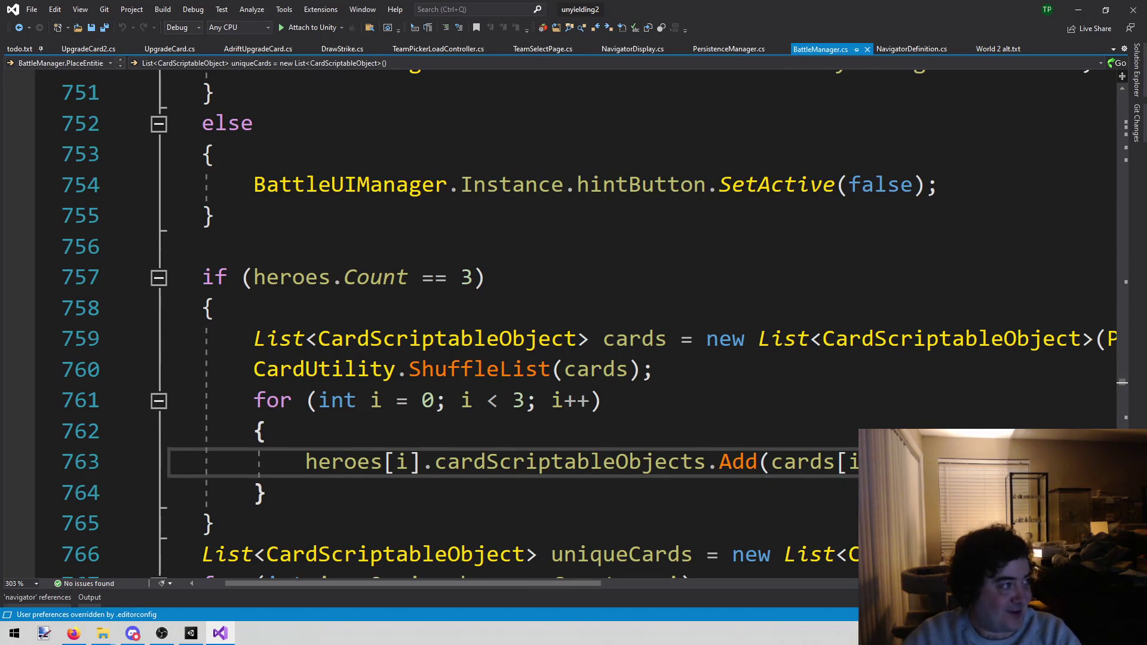
{"action": "key", "text": "alt+Tab"}
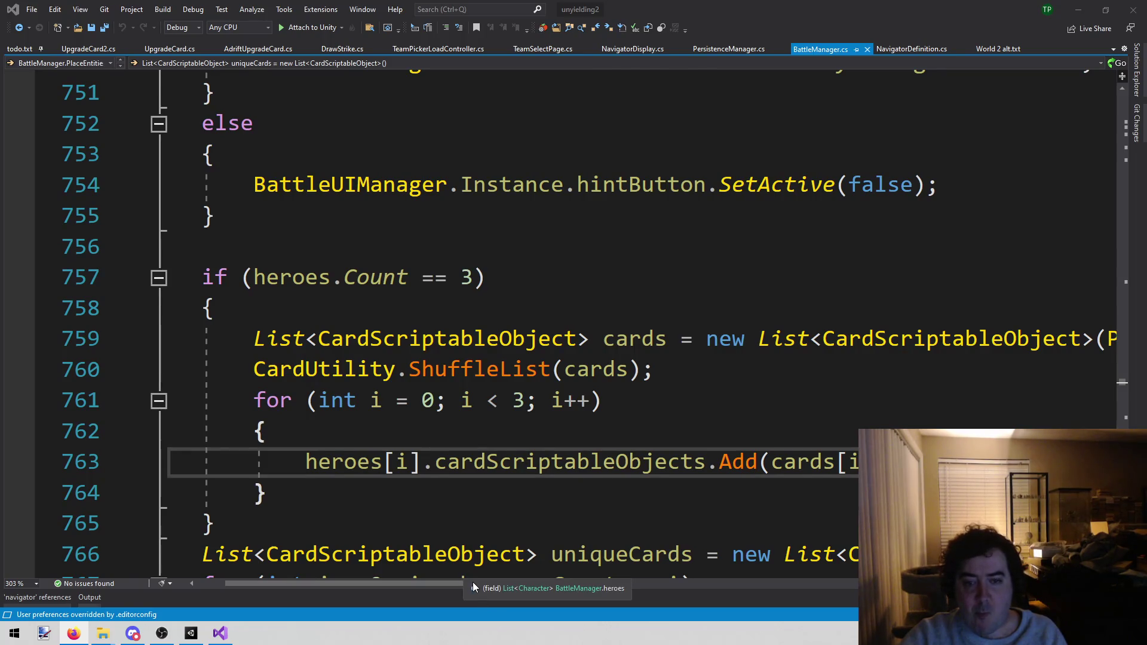
{"action": "mouse_move", "coordinate": [465, 585]}
{"action": "mouse_move", "coordinate": [420, 584]}
{"action": "left_mouse_down"}
{"action": "mouse_move", "coordinate": [714, 569]}
{"action": "mouse_move", "coordinate": [572, 568]}
{"action": "mouse_move", "coordinate": [655, 561]}
{"action": "mouse_move", "coordinate": [703, 564]}
{"action": "mouse_move", "coordinate": [551, 578]}
{"action": "mouse_move", "coordinate": [394, 565]}
{"action": "mouse_move", "coordinate": [590, 557]}
{"action": "mouse_move", "coordinate": [285, 552]}
{"action": "left_mouse_up"}
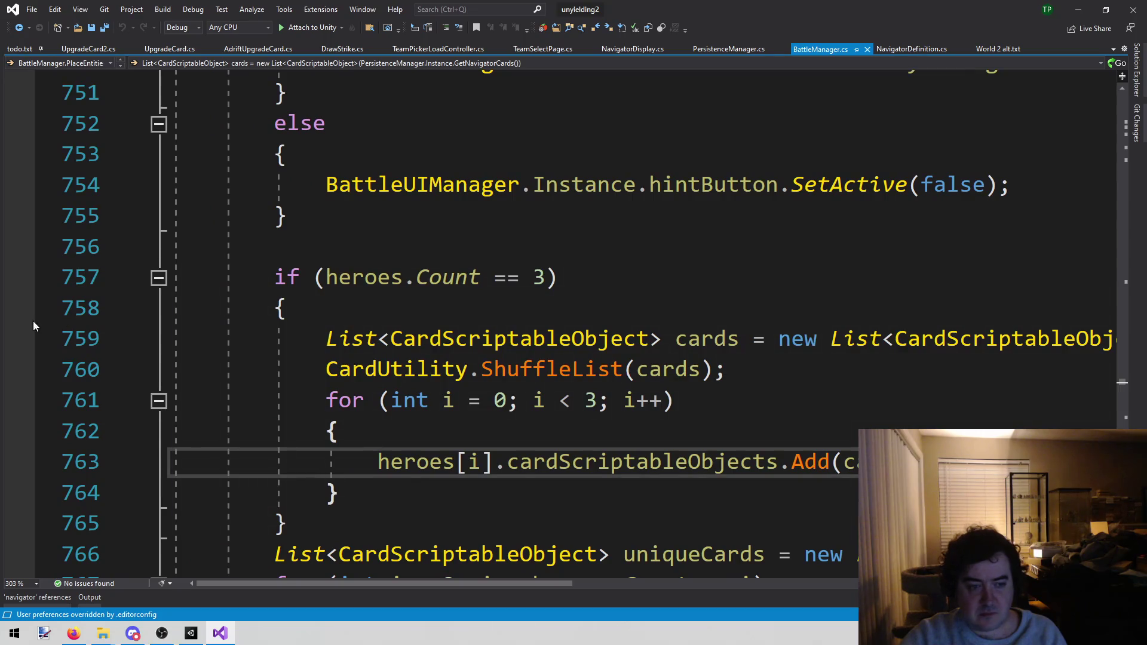
{"action": "left_click", "coordinate": [20, 348]}
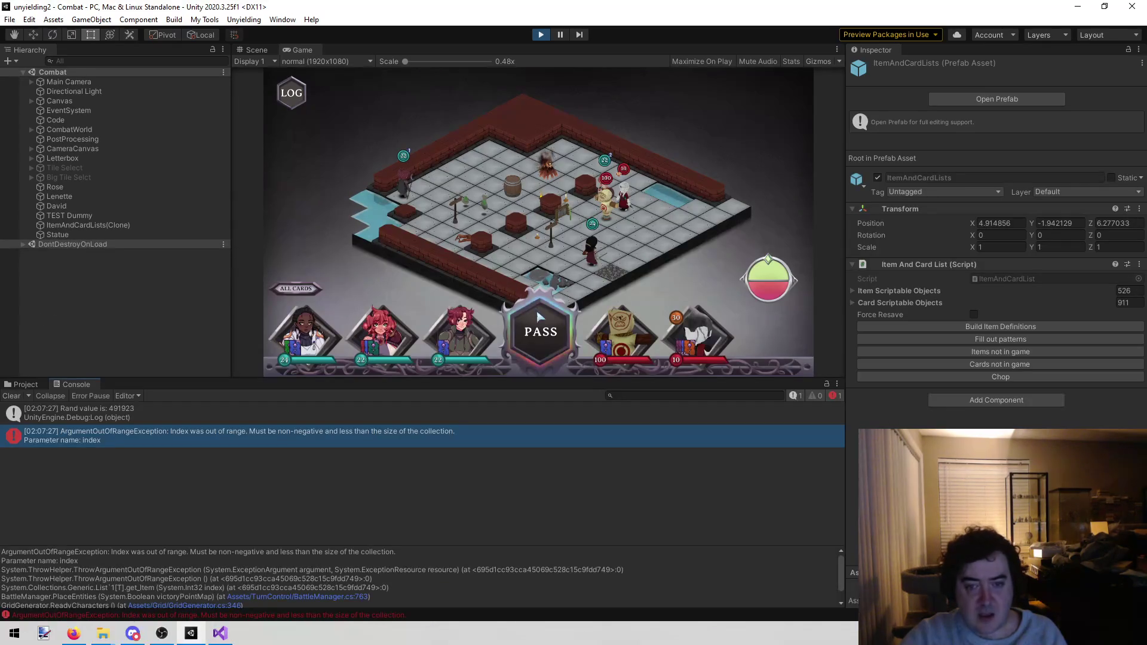
Step: End the turn, play Upgrade II on an ally to upgrade Smite, then stop Play mode
{"action": "left_click", "coordinate": [524, 310]}
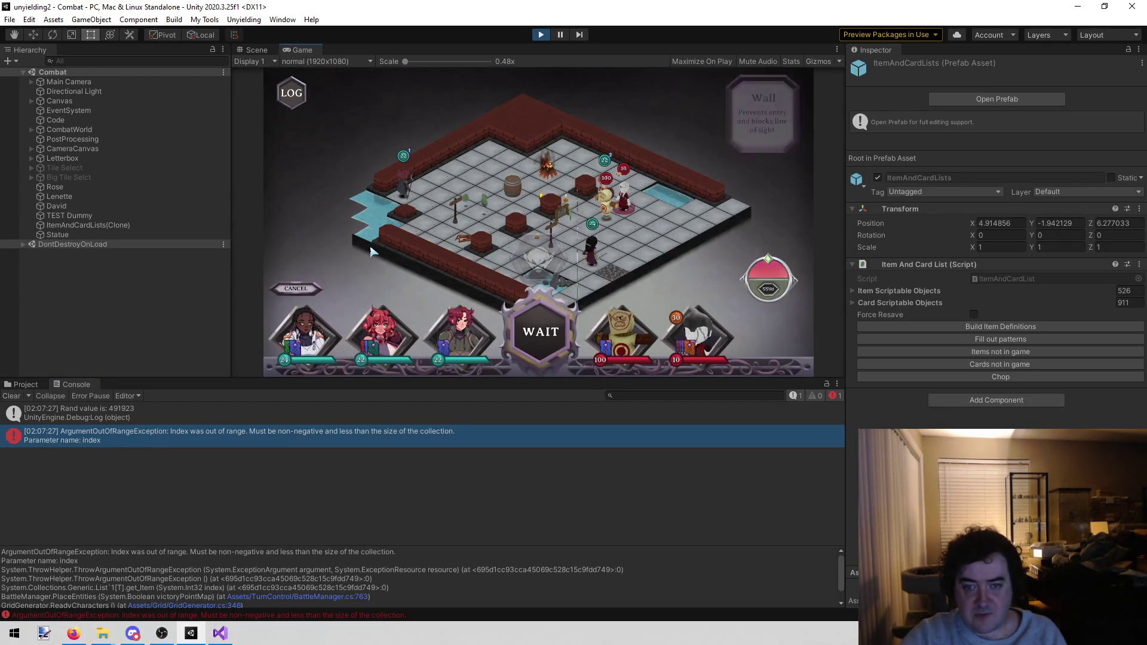
{"action": "mouse_move", "coordinate": [385, 336]}
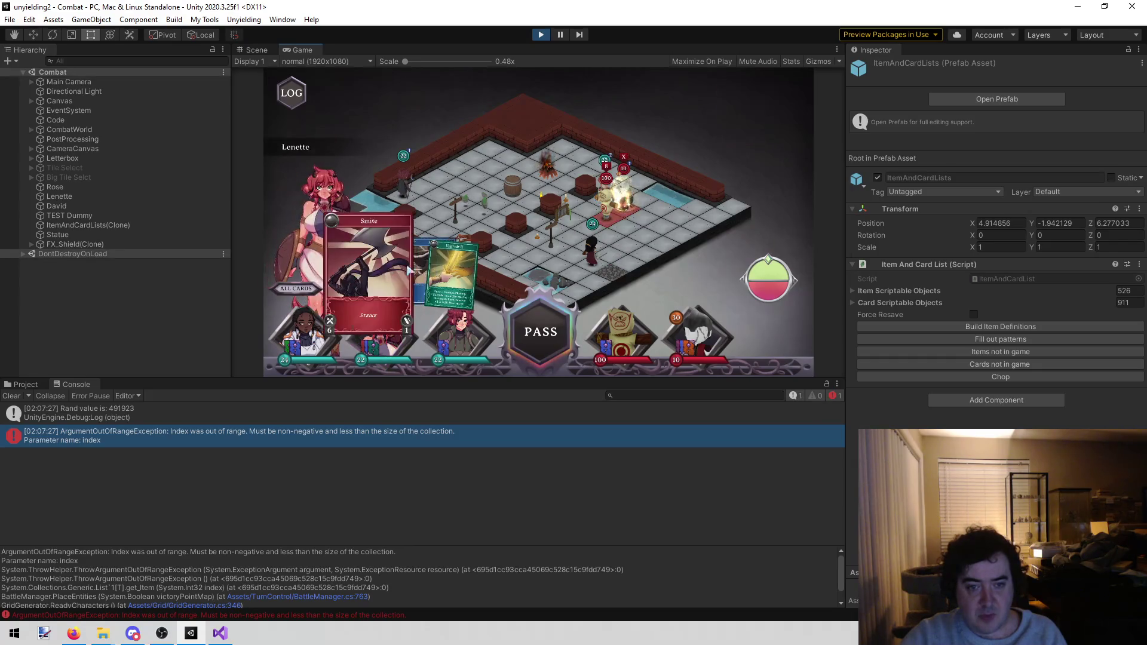
{"action": "mouse_move", "coordinate": [442, 263]}
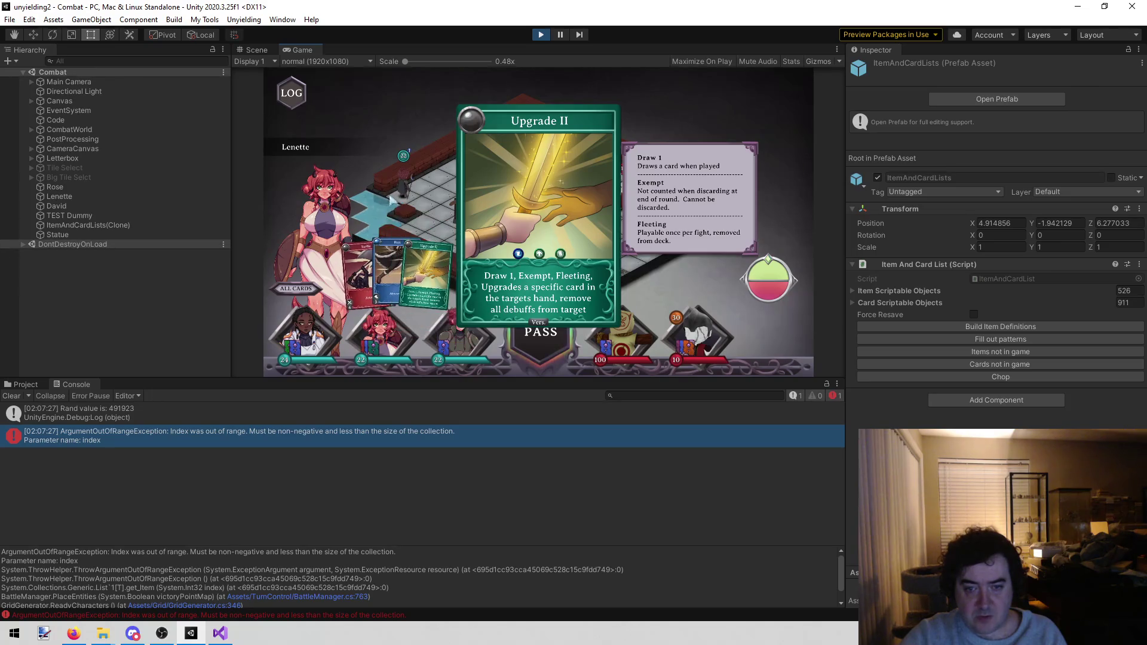
{"action": "left_click", "coordinate": [421, 272]}
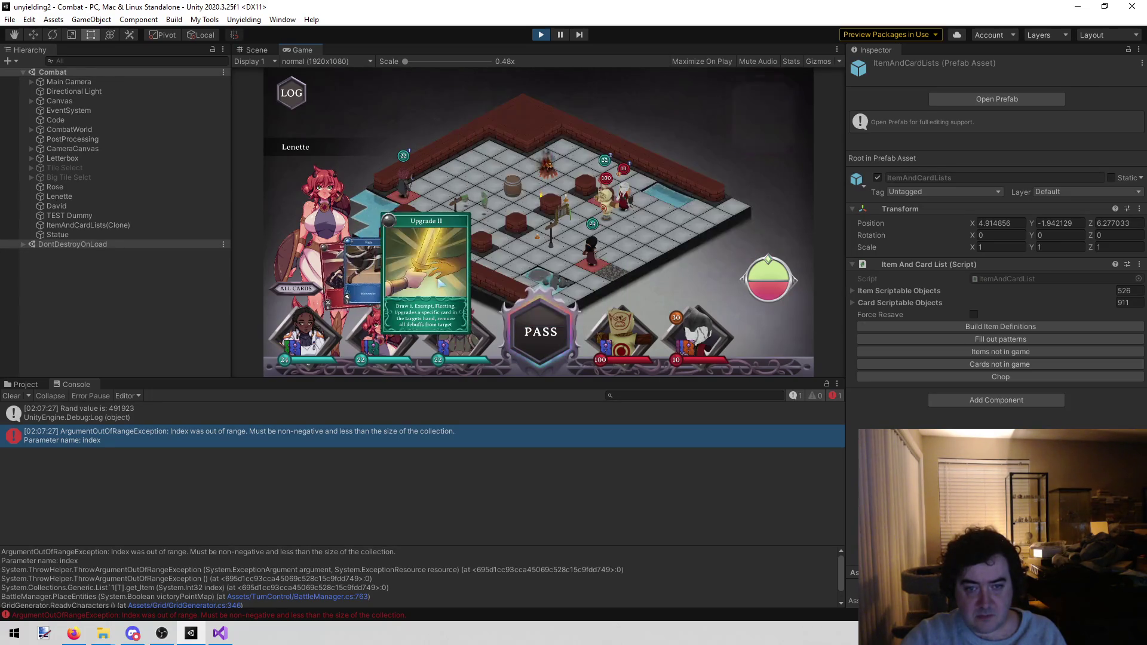
{"action": "left_click", "coordinate": [605, 203]}
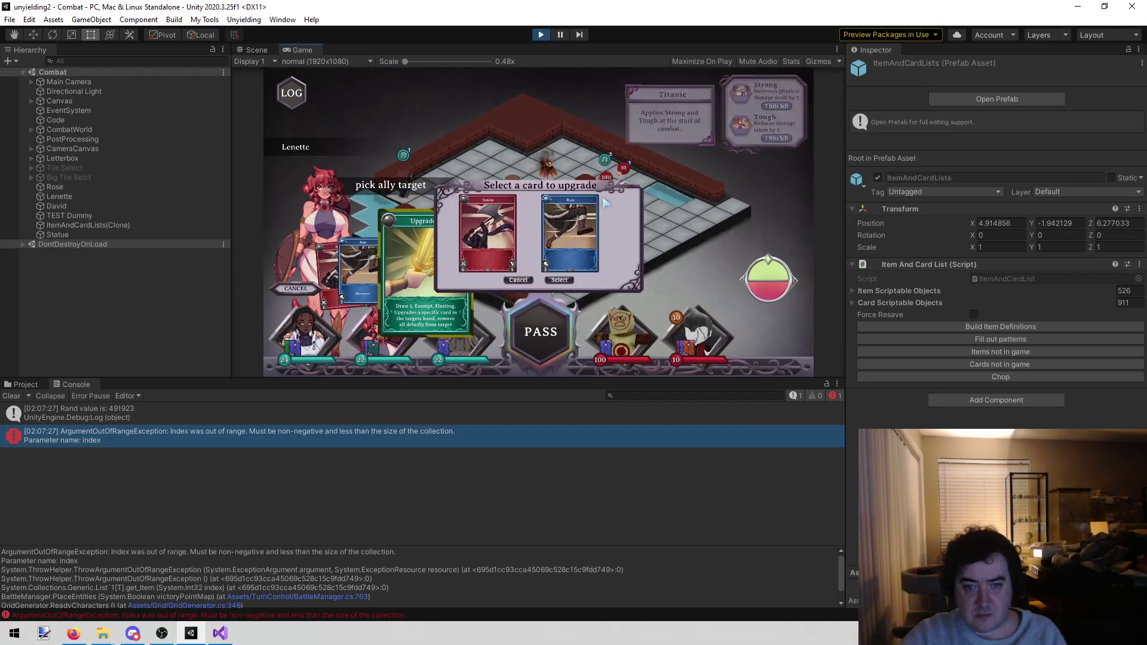
{"action": "left_click", "coordinate": [560, 280]}
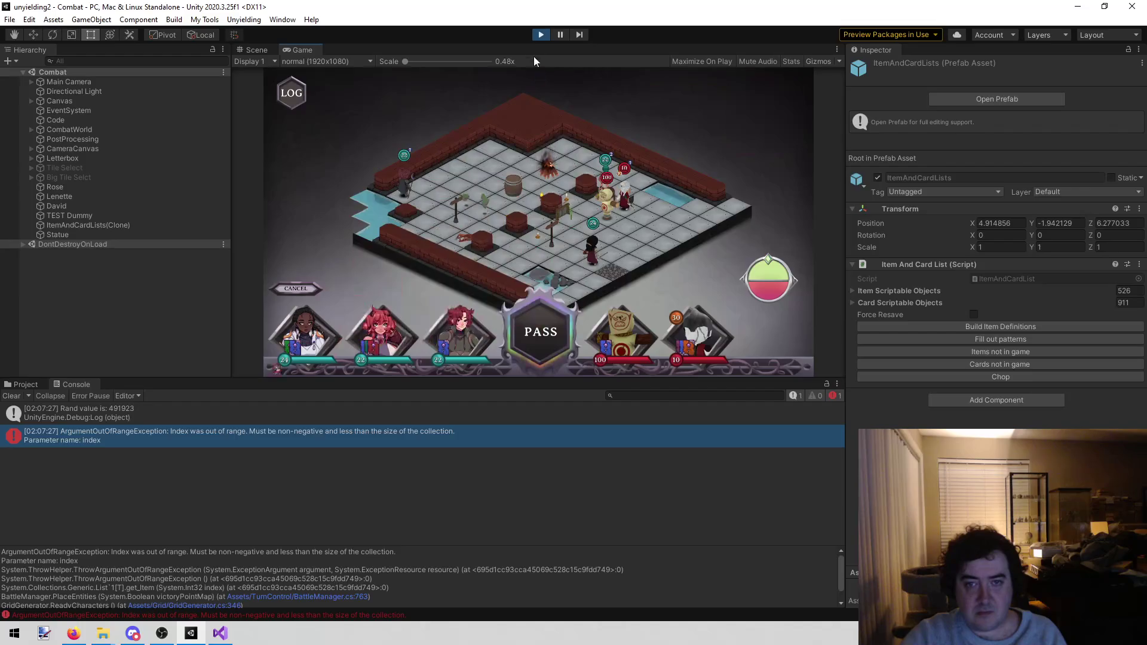
{"action": "left_click", "coordinate": [539, 36]}
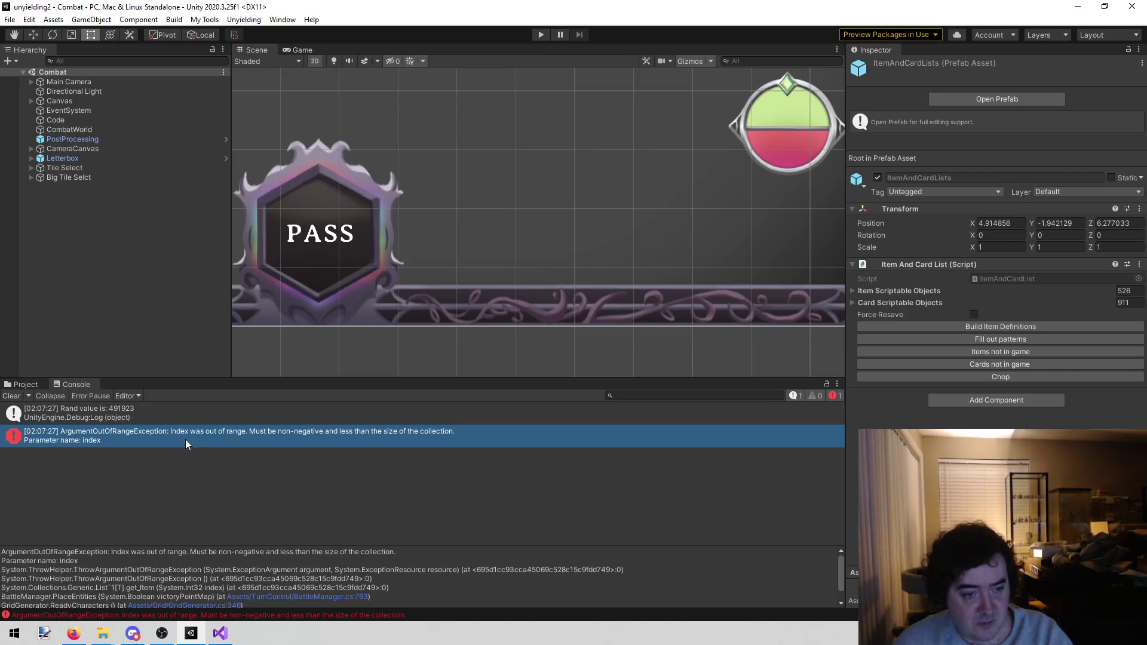
Step: In BattleManager.cs, try then undo an if line above the shuffle call, and save
{"action": "left_click", "coordinate": [317, 596]}
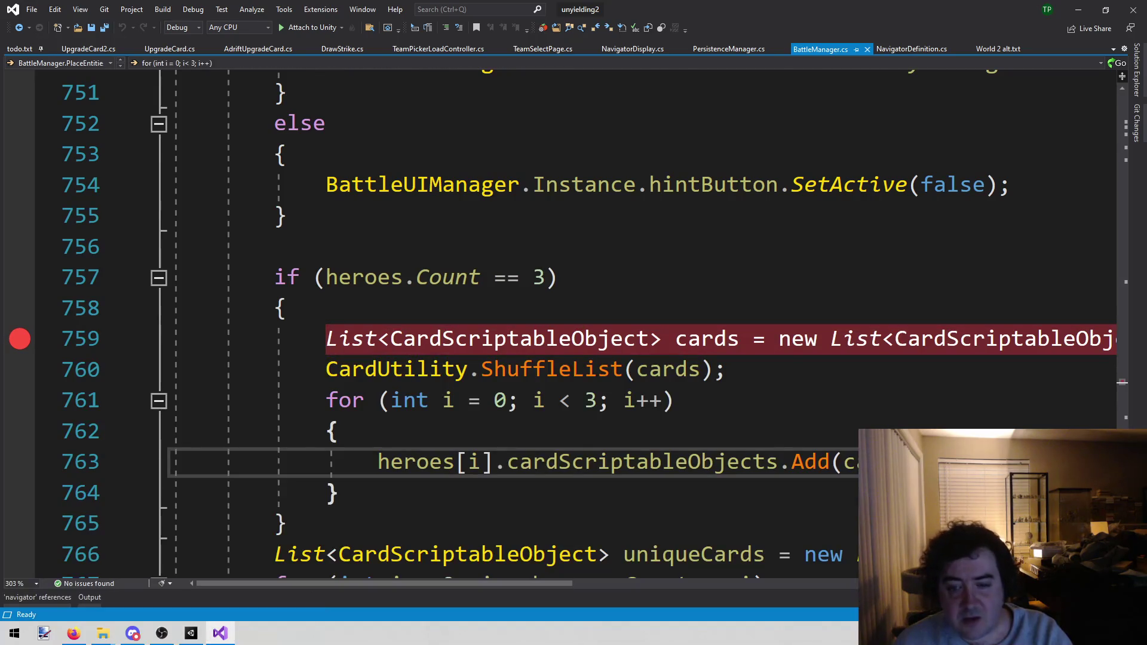
{"action": "mouse_move", "coordinate": [549, 580]}
{"action": "left_mouse_down"}
{"action": "mouse_move", "coordinate": [884, 573]}
{"action": "mouse_move", "coordinate": [809, 561]}
{"action": "mouse_move", "coordinate": [452, 560]}
{"action": "mouse_move", "coordinate": [775, 550]}
{"action": "mouse_move", "coordinate": [377, 547]}
{"action": "left_mouse_up"}
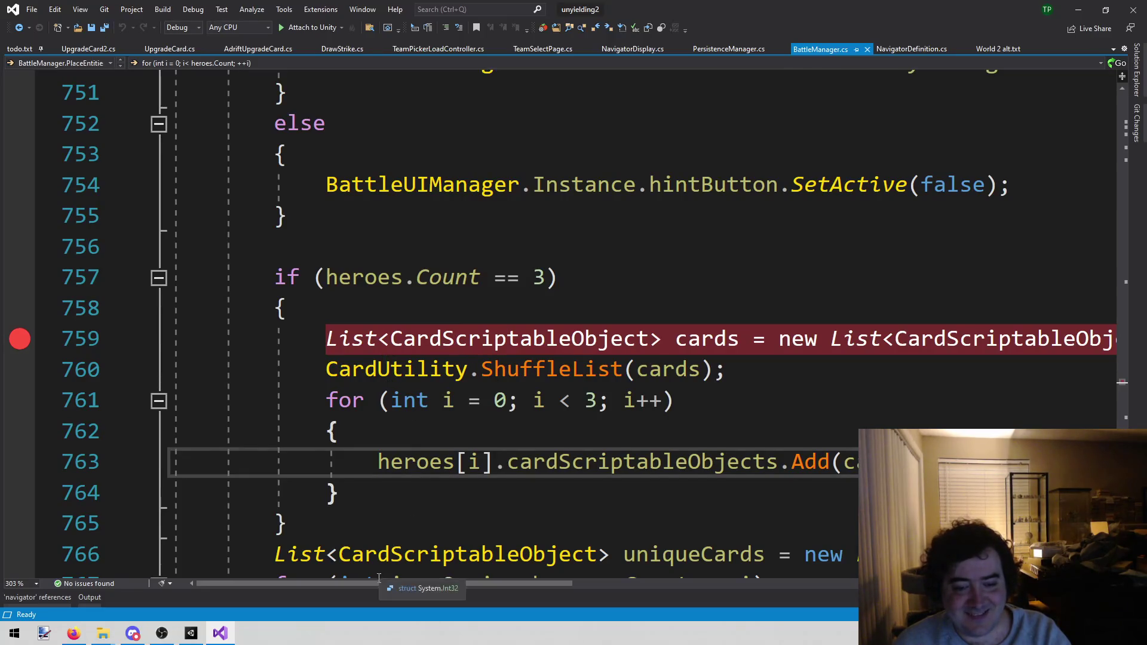
{"action": "mouse_move", "coordinate": [368, 583]}
{"action": "left_mouse_down"}
{"action": "mouse_move", "coordinate": [796, 584]}
{"action": "mouse_move", "coordinate": [370, 584]}
{"action": "left_mouse_up"}
{"action": "left_click", "coordinate": [330, 369]}
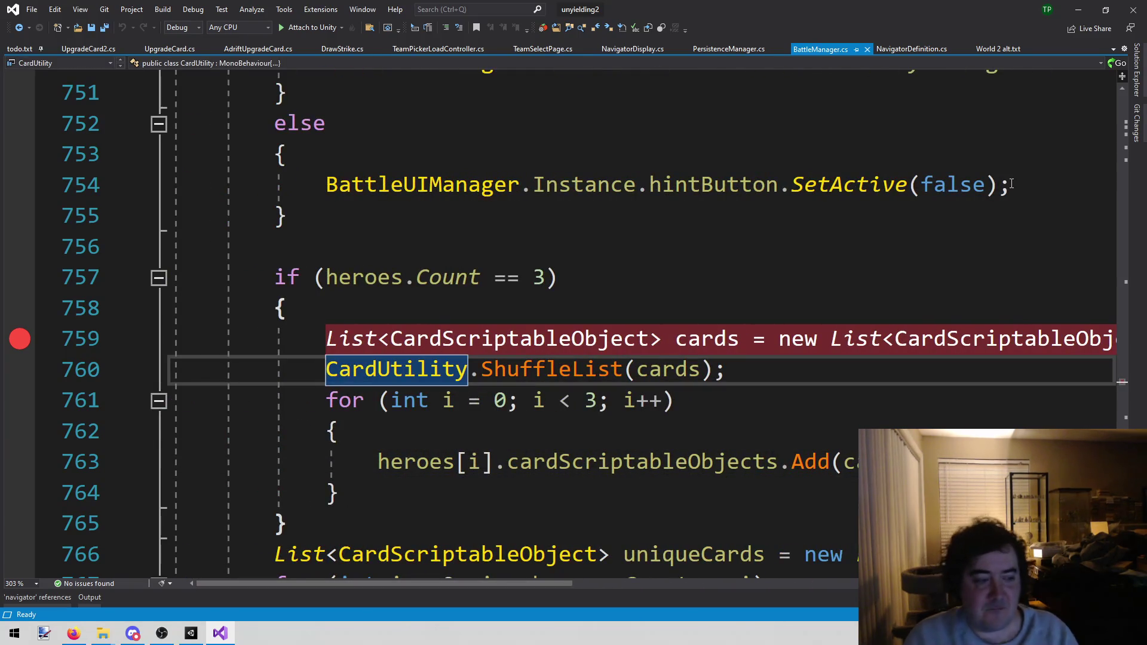
{"action": "key", "text": "ctrl+Return"}
{"action": "type", "text": "if ("}
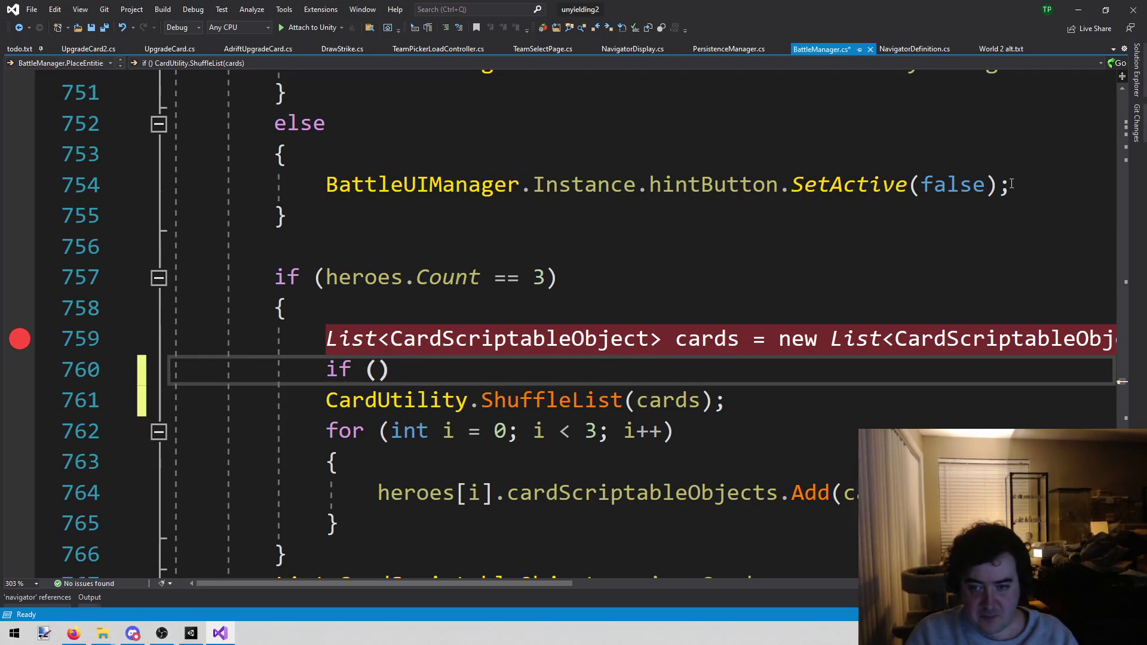
{"action": "key", "text": "ctrl+z"}
{"action": "key", "text": "ctrl+z"}
{"action": "key", "text": "ctrl+z"}
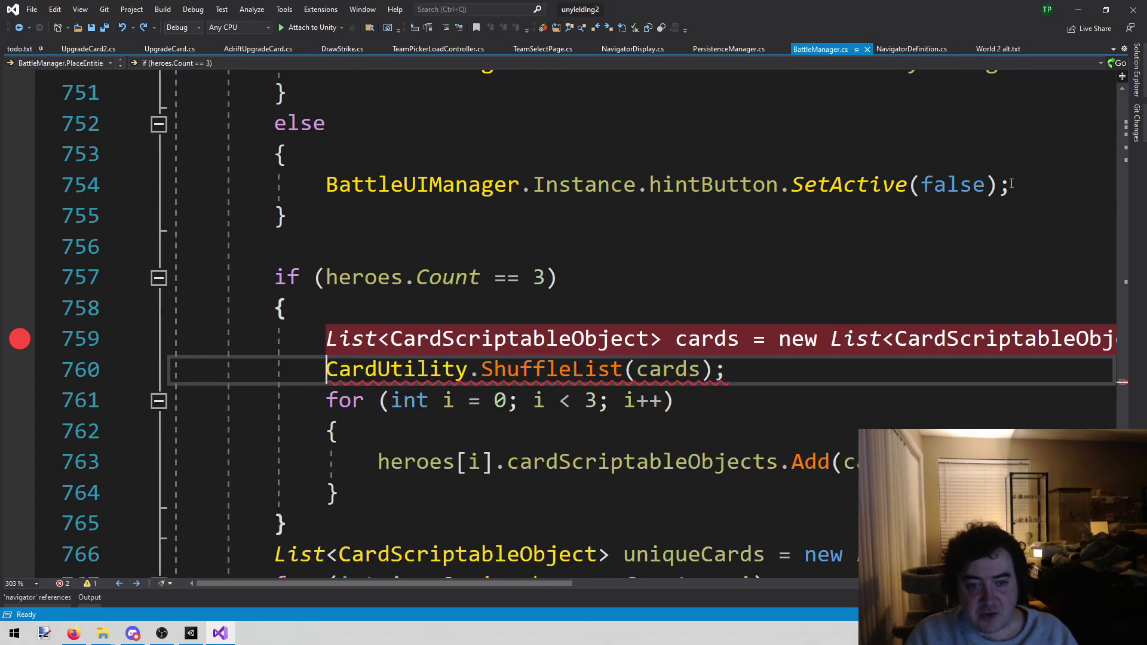
{"action": "key", "text": "ctrl+s"}
Step: Start debugging attached to Unity with F5 and return to the Unity editor
{"action": "left_click", "coordinate": [393, 292]}
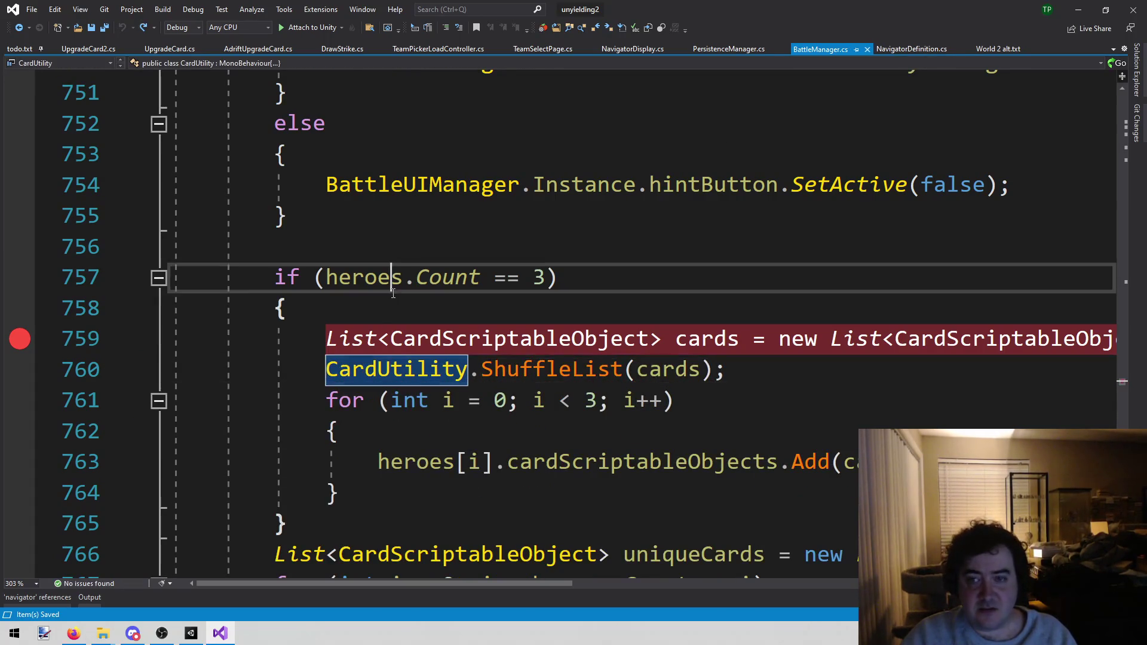
{"action": "key", "text": "F5"}
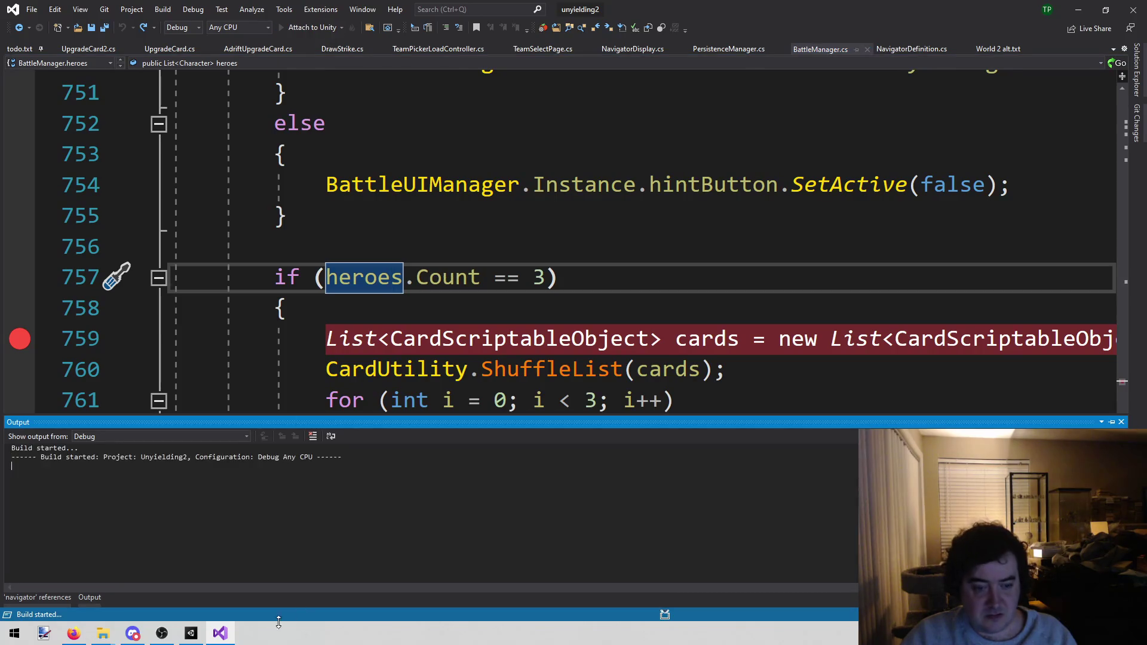
{"action": "left_click", "coordinate": [191, 634]}
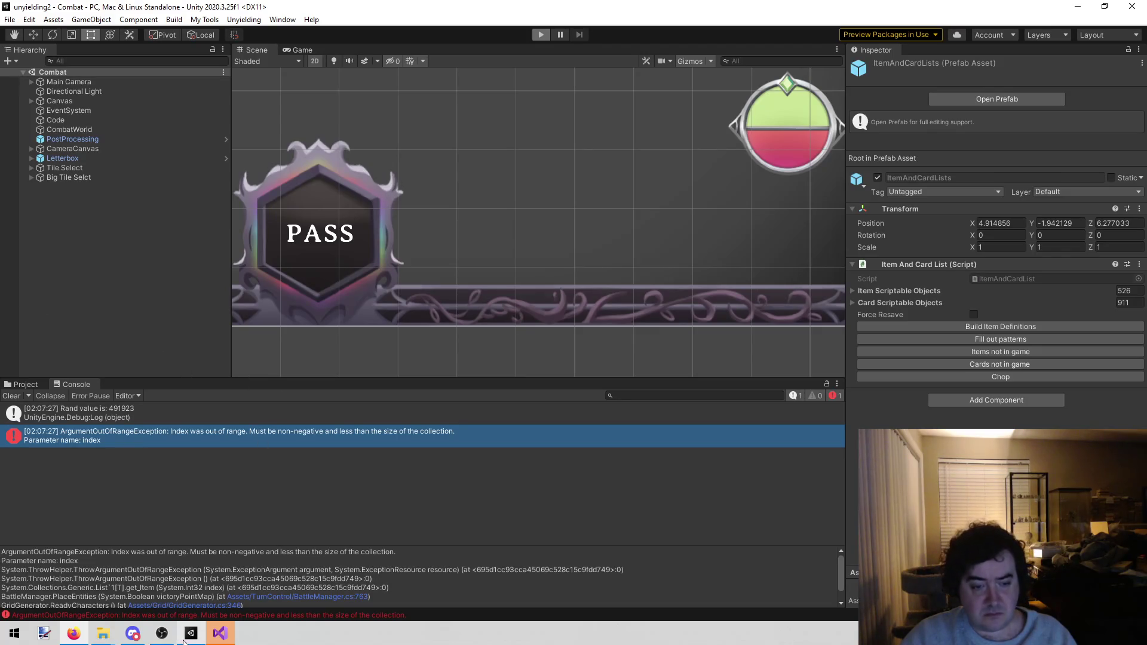
Step: Step past the cards list creation in the debugger, then stop debugging
{"action": "left_click", "coordinate": [220, 633]}
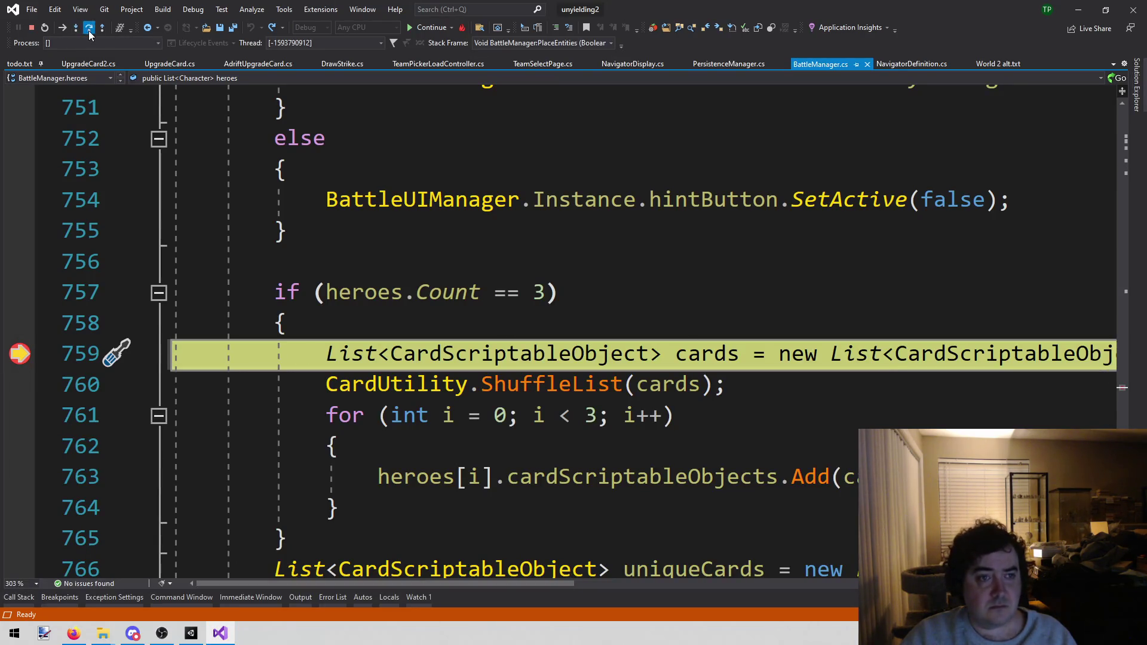
{"action": "key", "text": "F10"}
{"action": "mouse_move", "coordinate": [705, 361]}
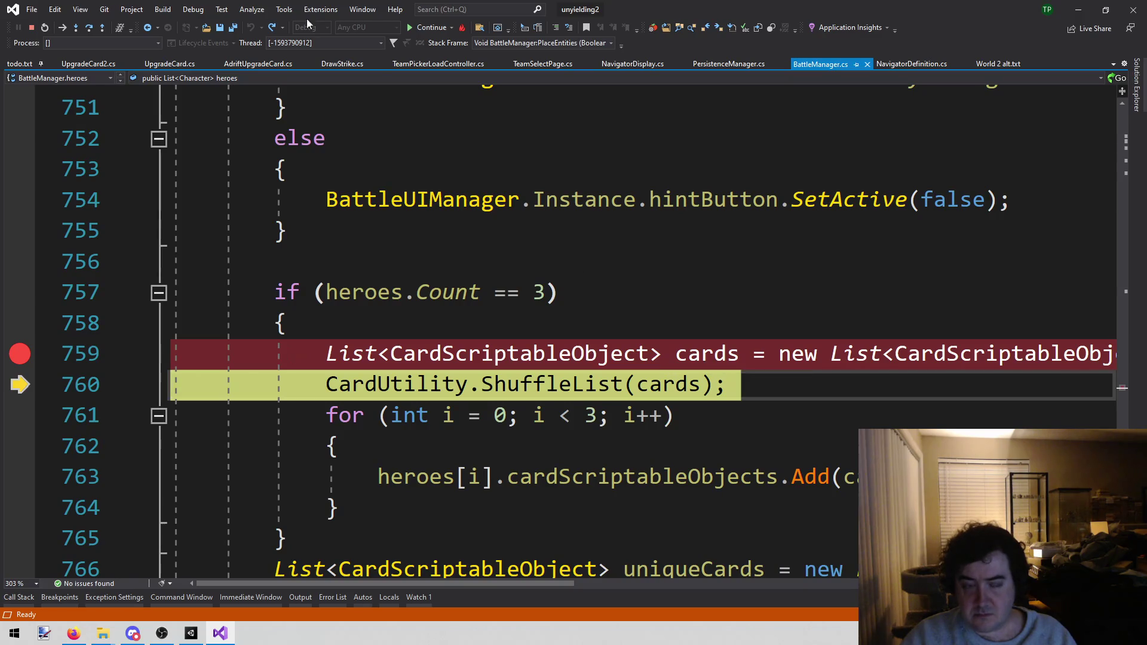
{"action": "left_click", "coordinate": [32, 28]}
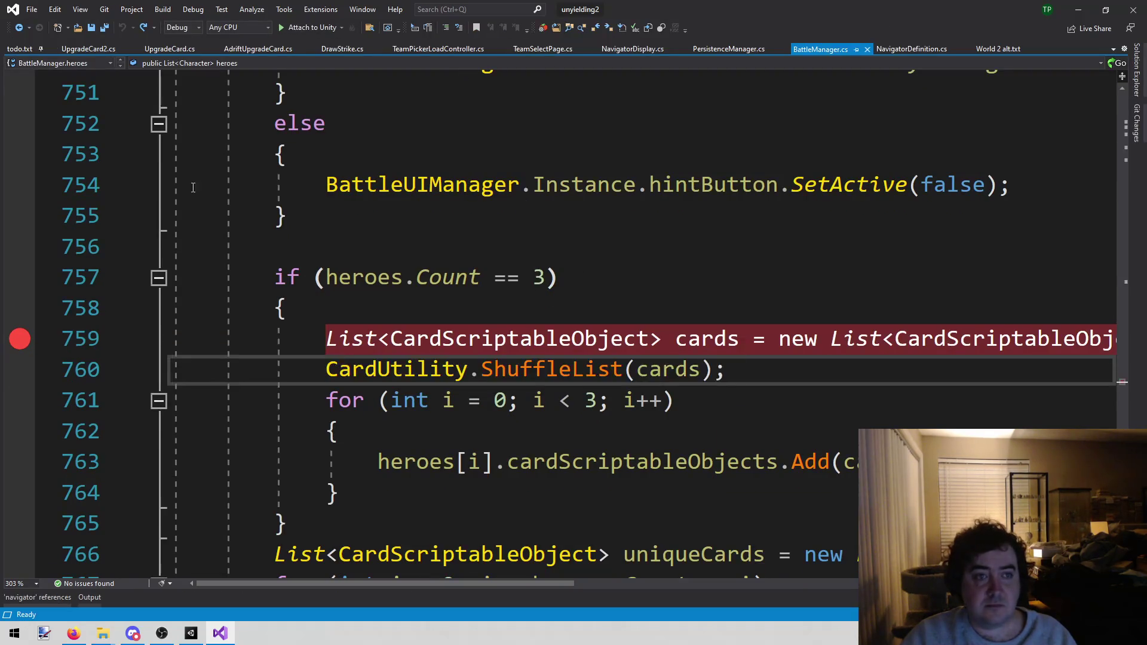
Step: Try inserting an if line above the shuffle call on line 760, then undo it
{"action": "left_click", "coordinate": [592, 397]}
{"action": "left_click", "coordinate": [326, 369]}
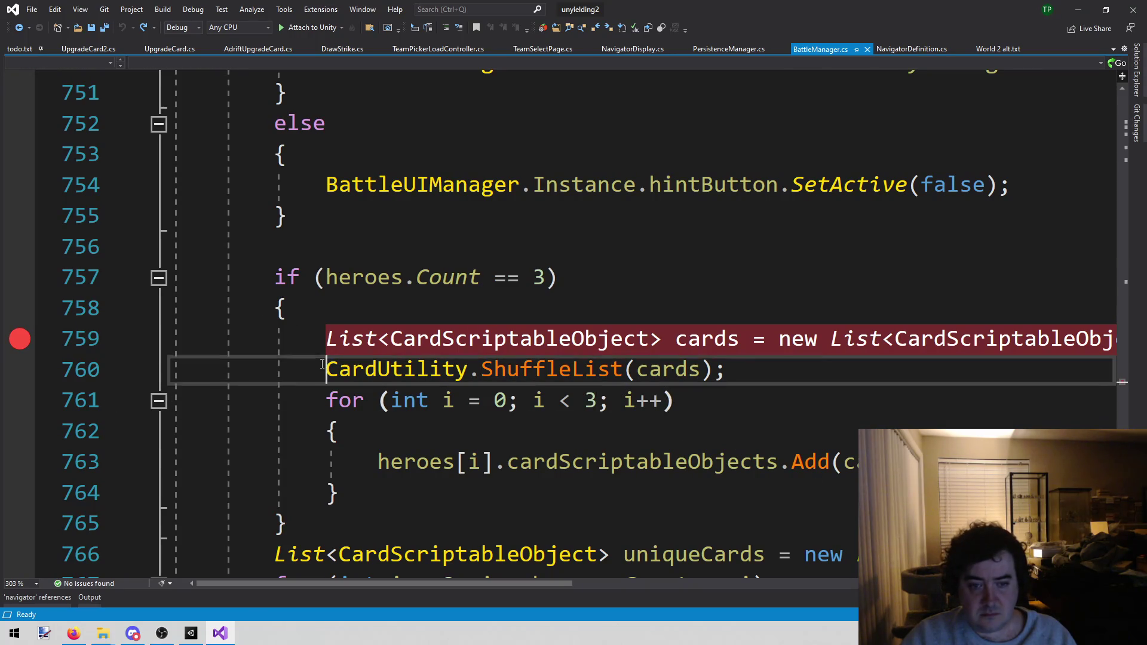
{"action": "key", "text": "Return"}
{"action": "type", "text": "if ("}
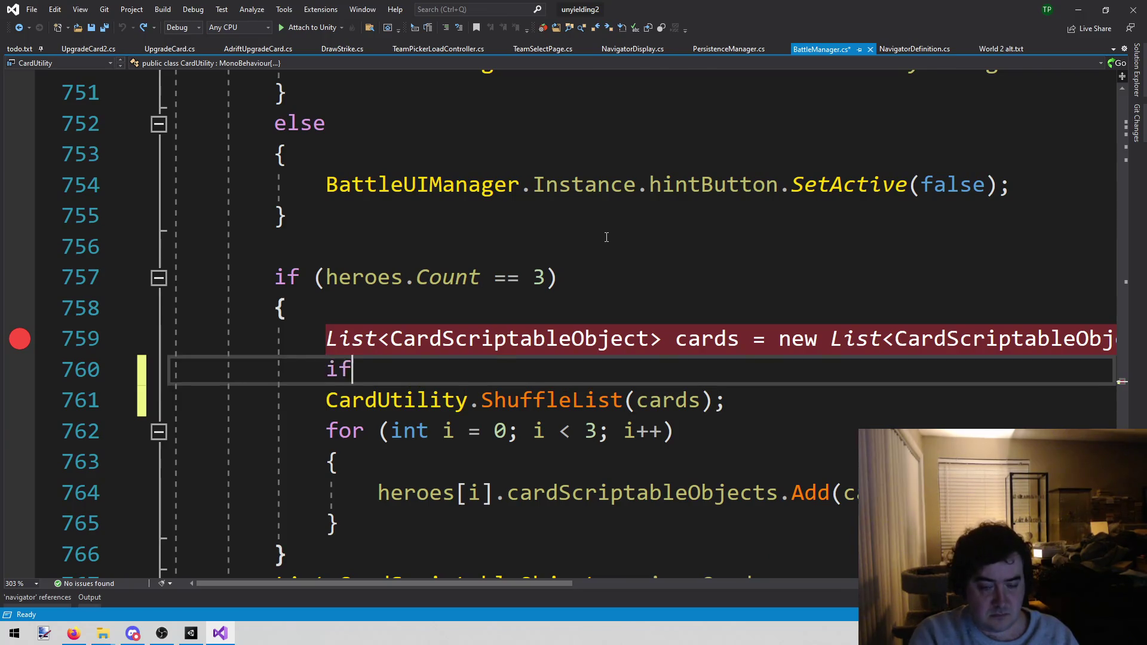
{"action": "key", "text": "ctrl+z"}
{"action": "key", "text": "ctrl+z"}
{"action": "key", "text": "ctrl+z"}
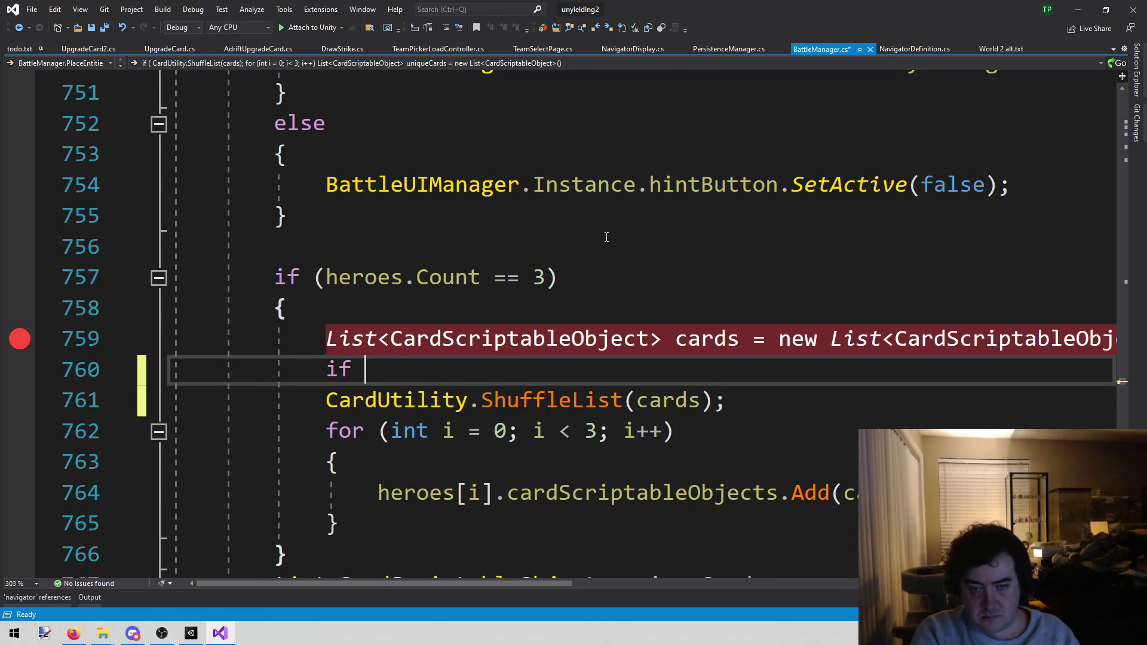
Step: Add '&& i < cards.Count' to line 761's loop condition and save BattleManager.cs
{"action": "key", "text": "Up"}
{"action": "key", "text": "ctrl+Right"}
{"action": "key", "text": "ctrl+Right"}
{"action": "key", "text": "ctrl+Right"}
{"action": "key", "text": "Down"}
{"action": "key", "text": "Left"}
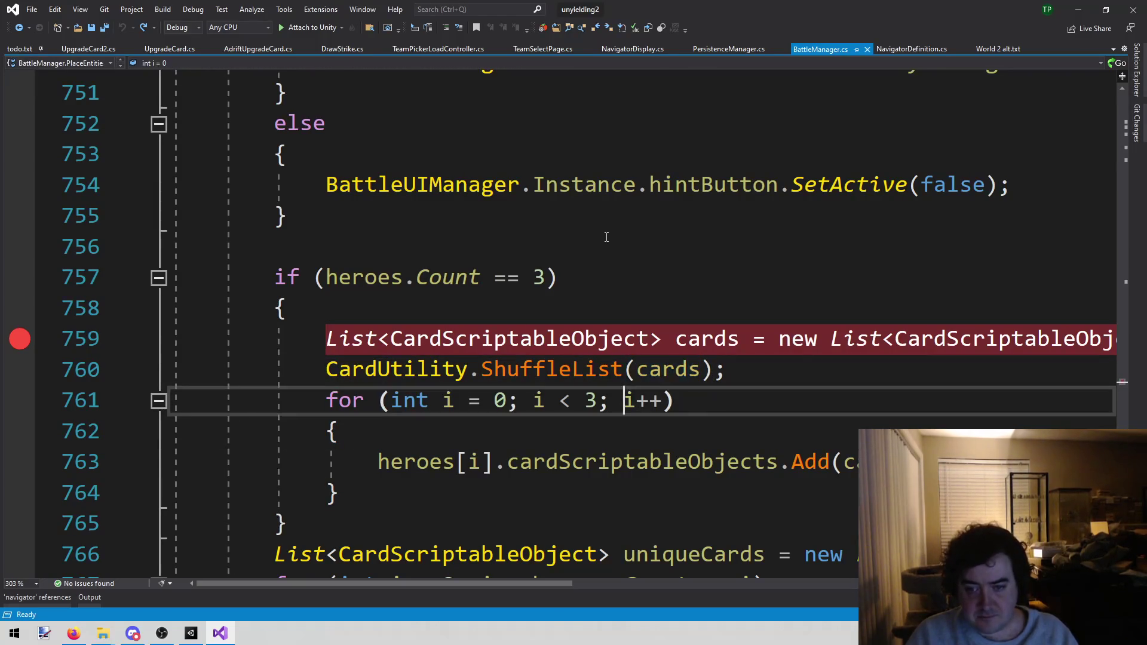
{"action": "key", "text": "Left"}
{"action": "type", "text": "&& "}
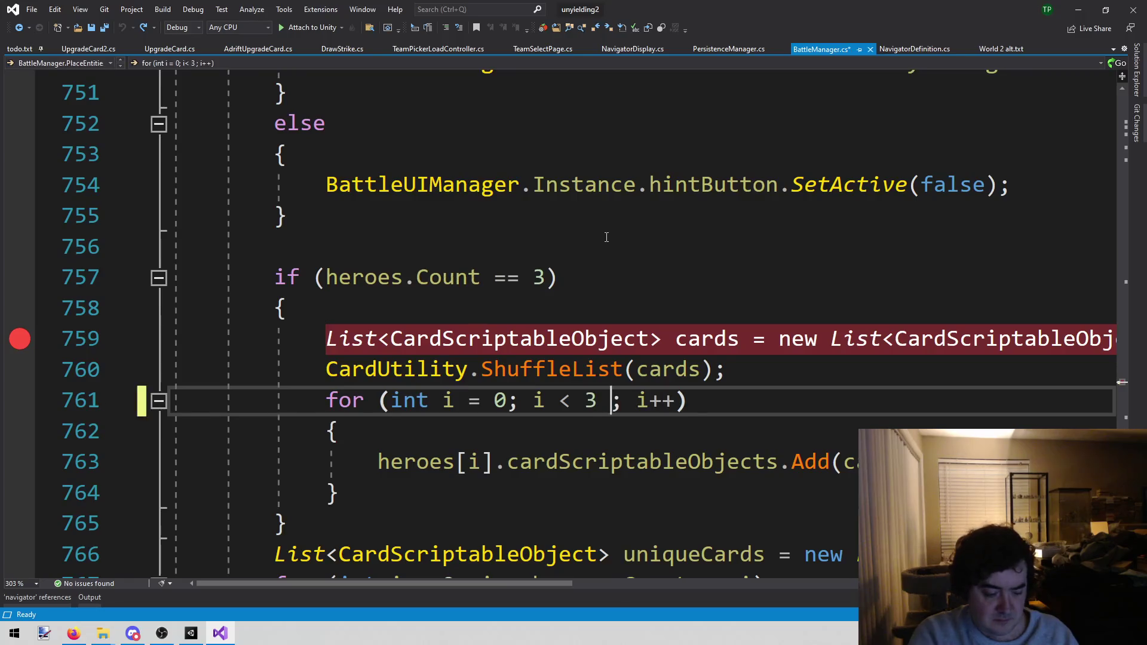
{"action": "type", "text": "cards"}
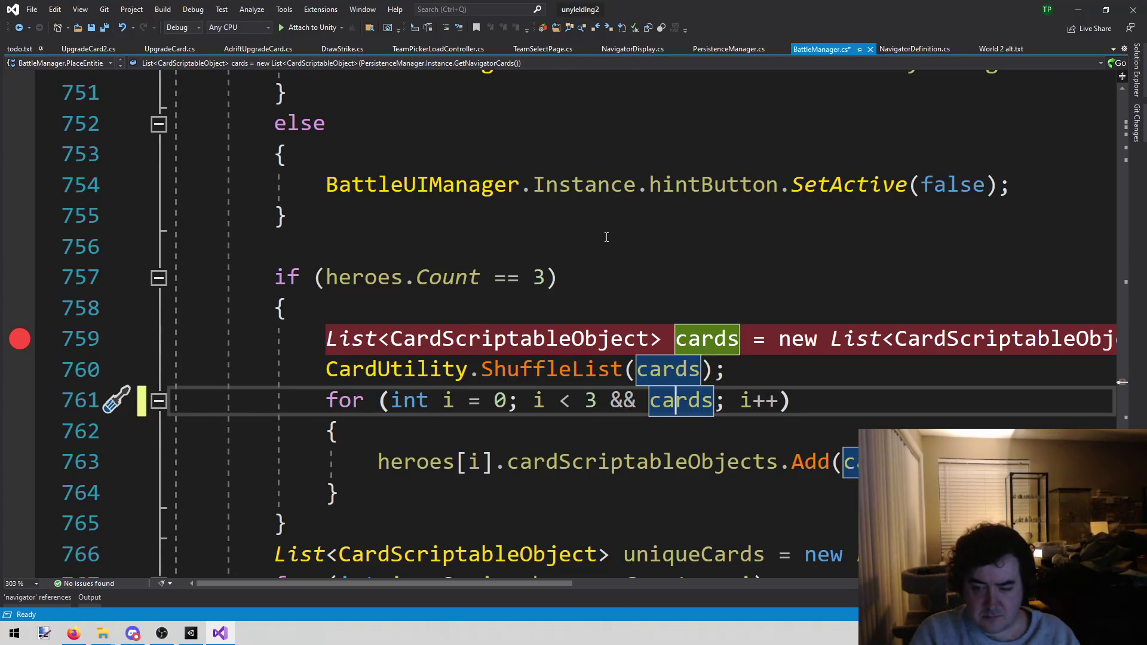
{"action": "type", "text": "i <"}
{"action": "key", "text": "ctrl+Right"}
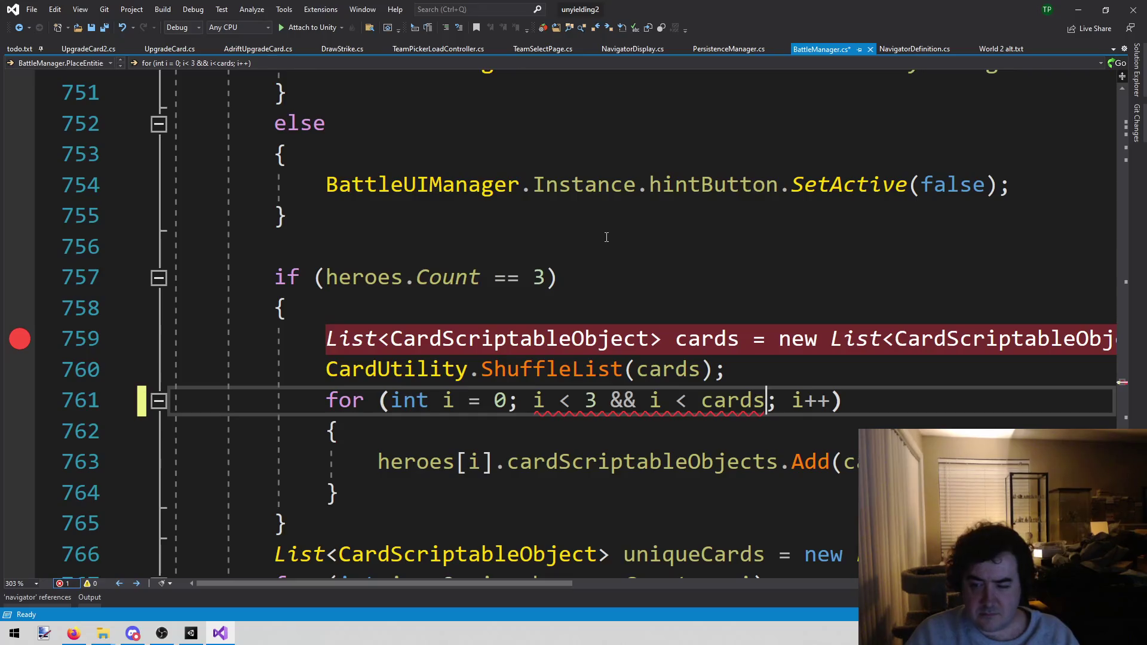
{"action": "type", "text": ".c"}
{"action": "key", "text": "Tab"}
{"action": "key", "text": "ctrl+s"}
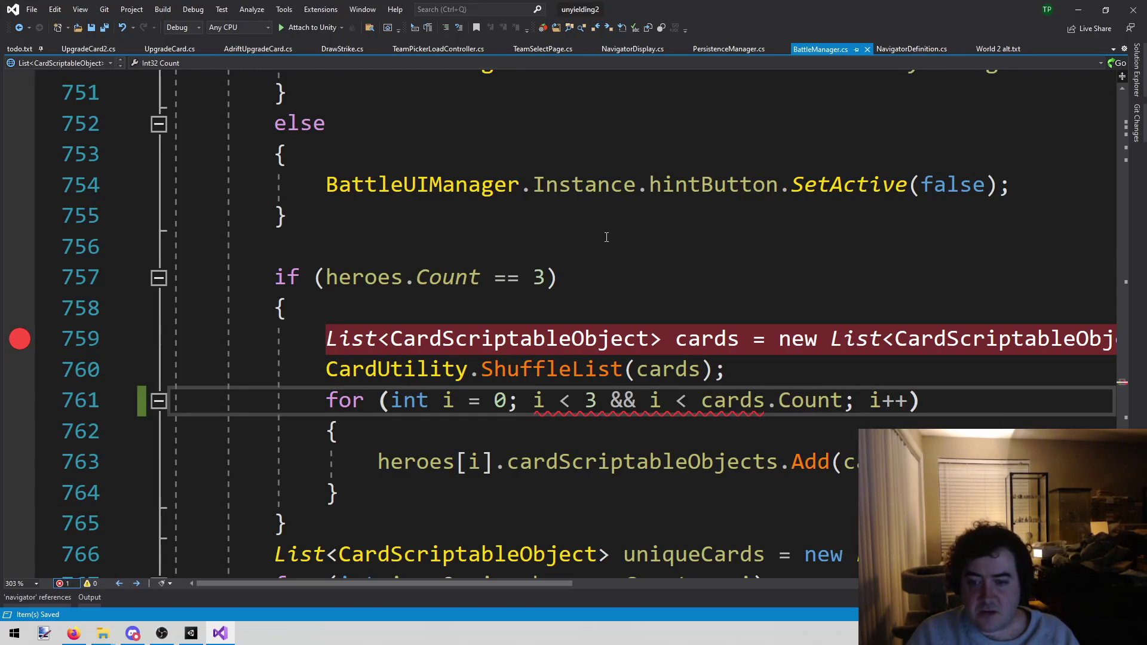
Step: Return to Unity so the script assemblies reload
{"action": "key", "text": "Up"}
{"action": "key", "text": "Up"}
{"action": "key", "text": "Up"}
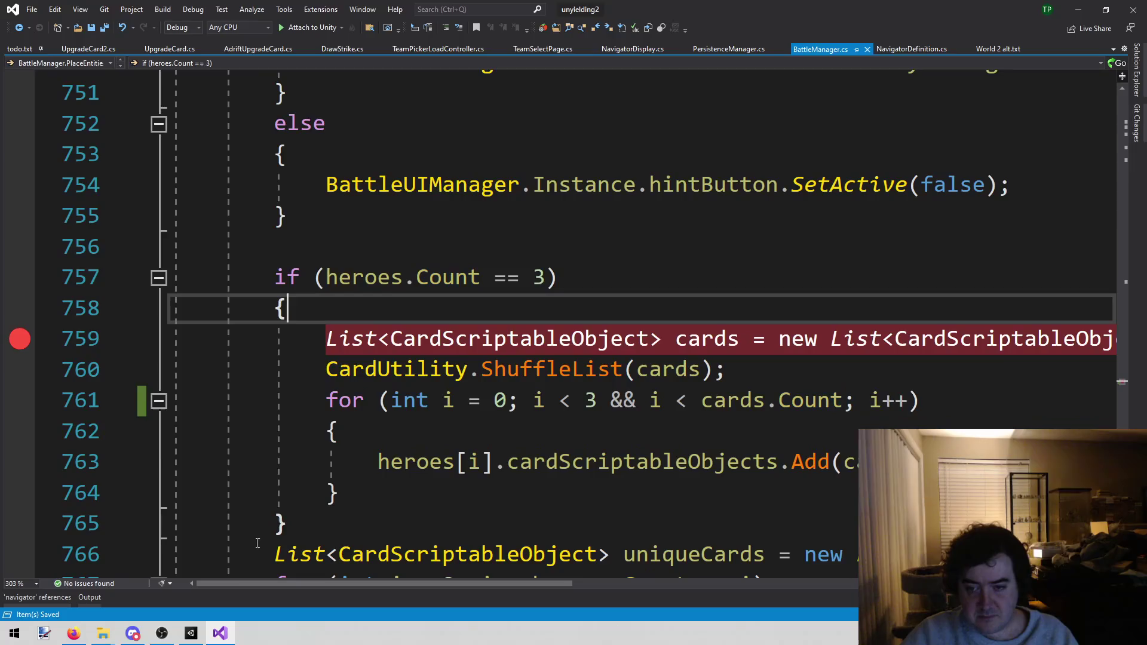
{"action": "left_click", "coordinate": [191, 633]}
{"action": "left_click", "coordinate": [542, 34]}
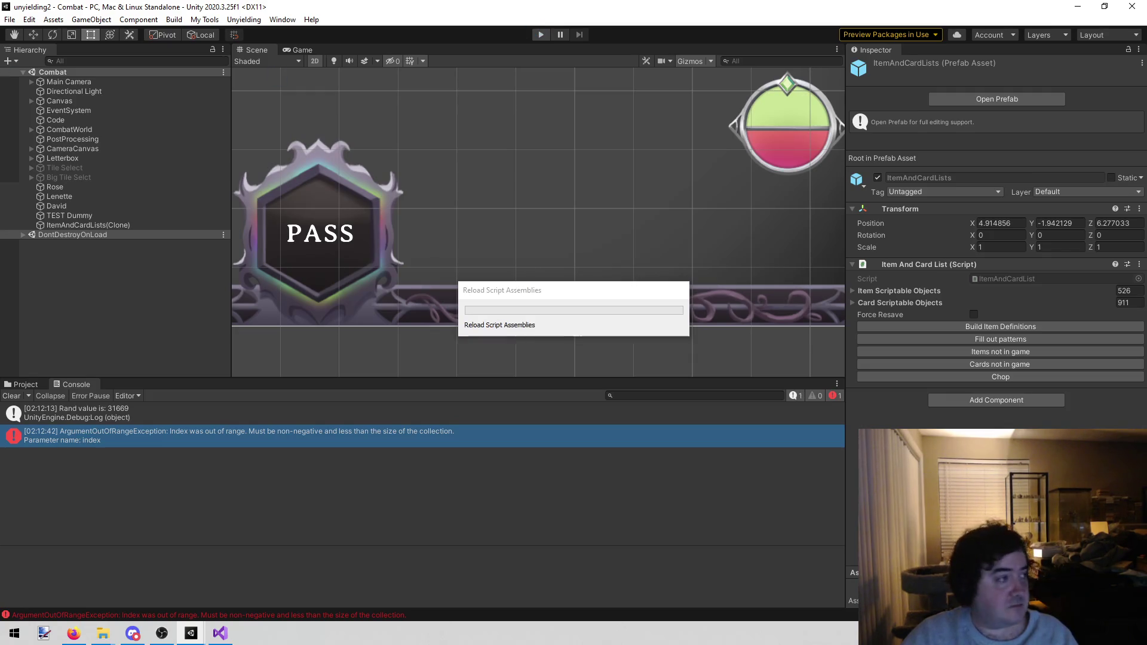
Step: Playtest the Combat scene past the dealt hands without errors, then stop Play mode
{"action": "left_click", "coordinate": [536, 34]}
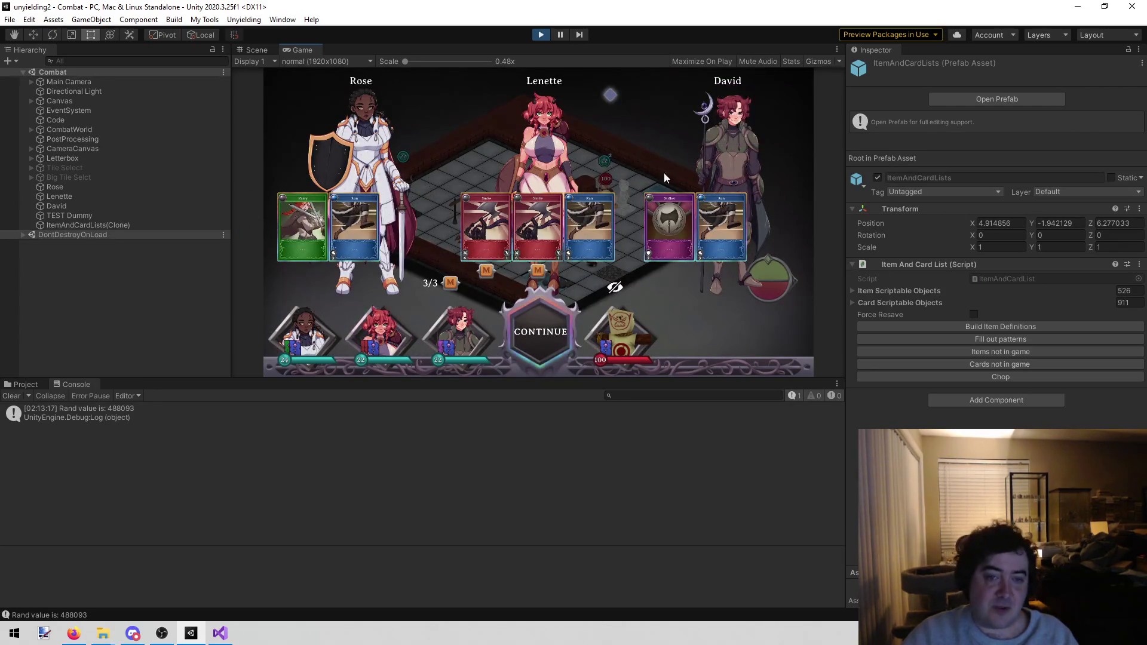
{"action": "left_click", "coordinate": [542, 367]}
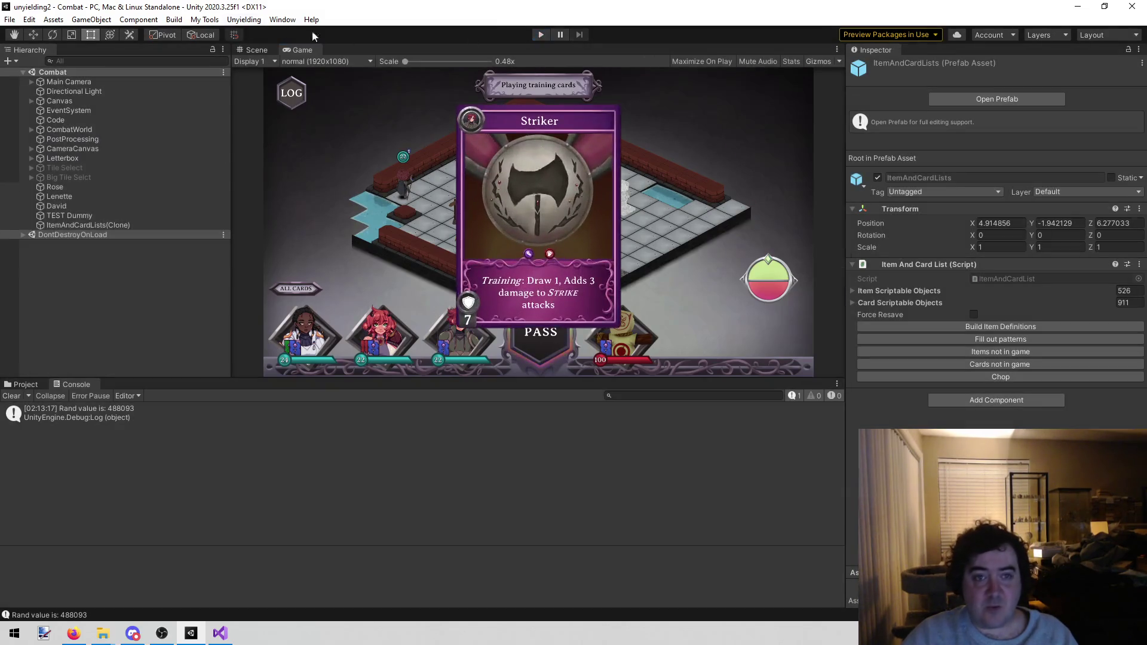
{"action": "key", "text": "ctrl+p"}
{"action": "left_click", "coordinate": [242, 20]}
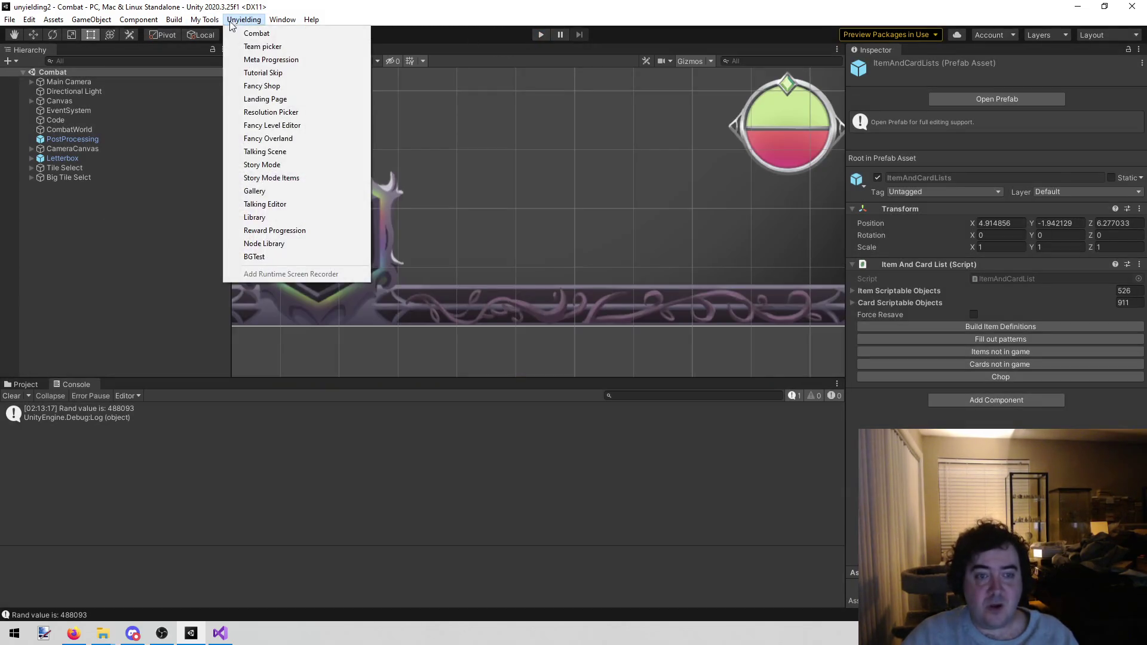
Step: Open and play the StoryMode scene, then trigger 'Story mode run to' from the Code object
{"action": "left_click", "coordinate": [305, 167]}
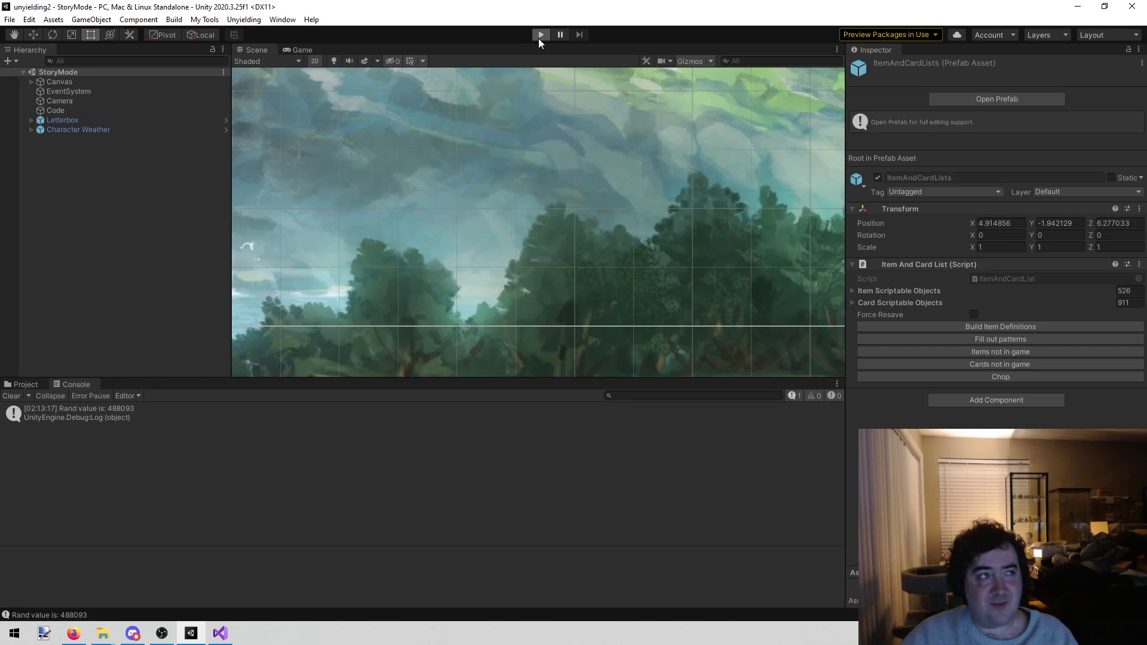
{"action": "left_click", "coordinate": [539, 36]}
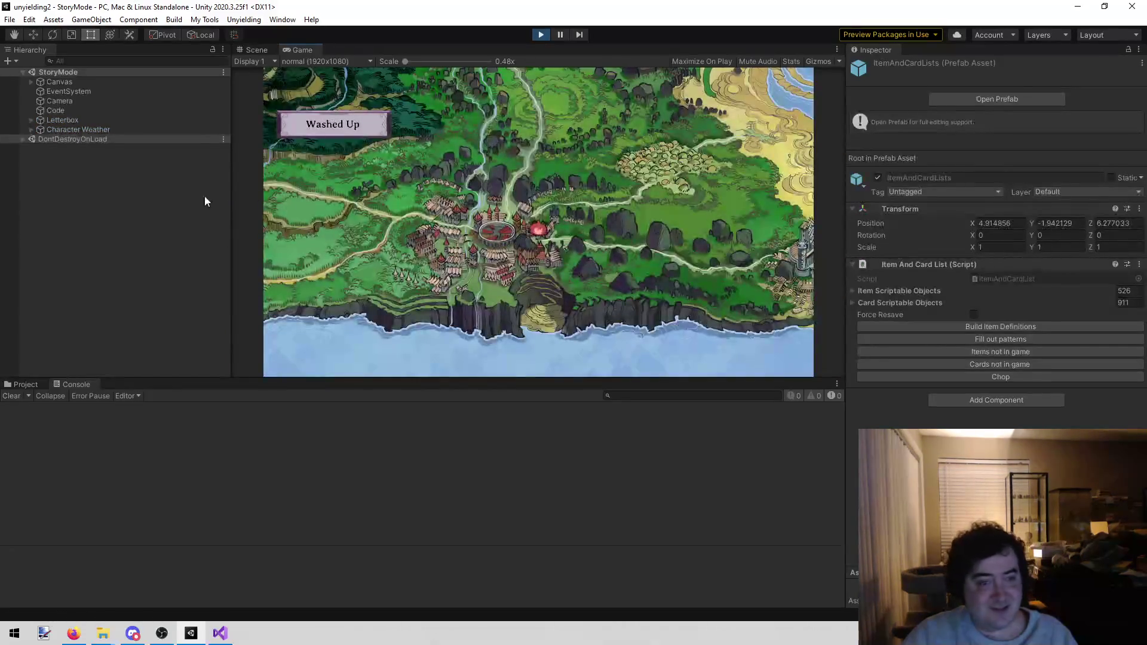
{"action": "left_click", "coordinate": [62, 108]}
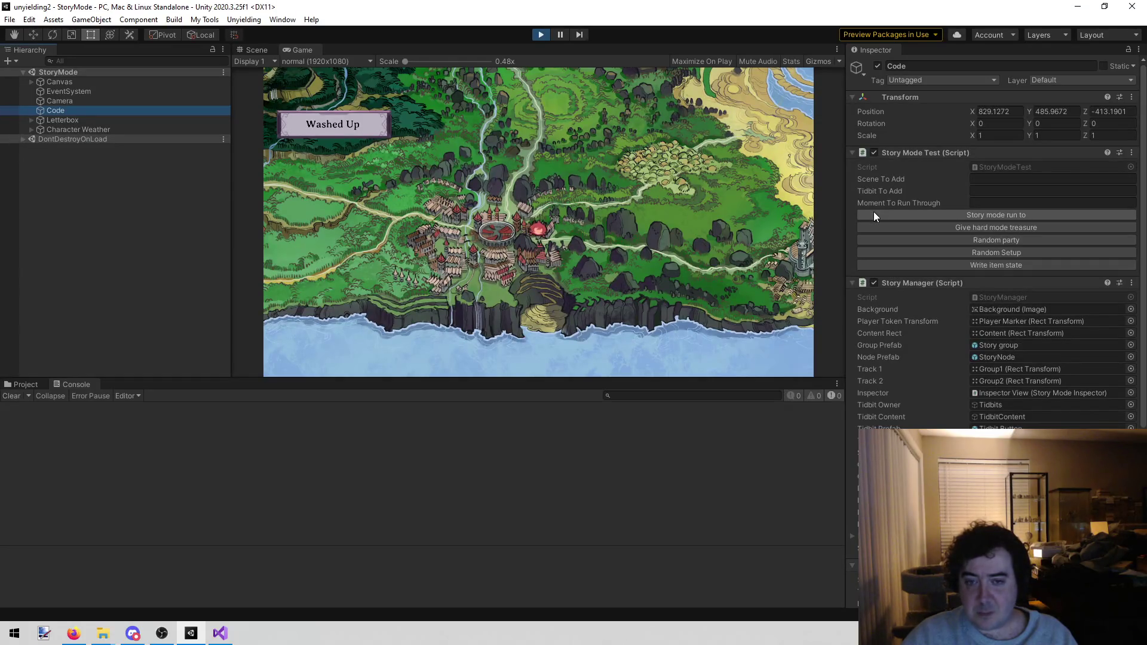
{"action": "left_click", "coordinate": [873, 213]}
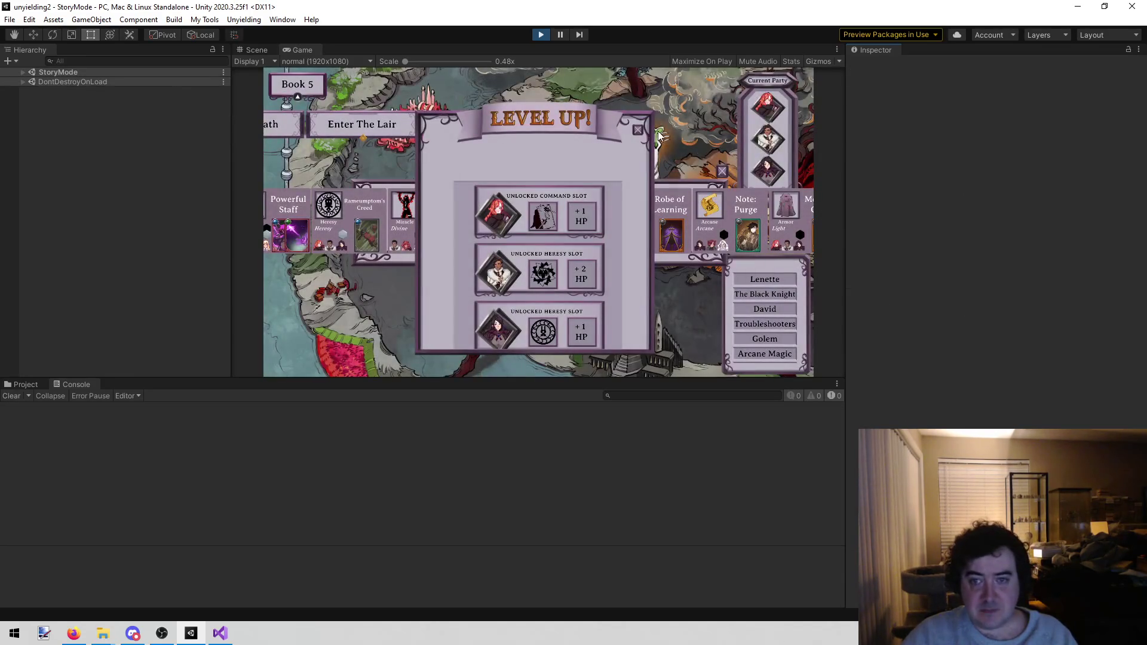
Step: Dismiss the Book 5 Level Up screen and check Val's loadout
{"action": "left_click", "coordinate": [690, 140]}
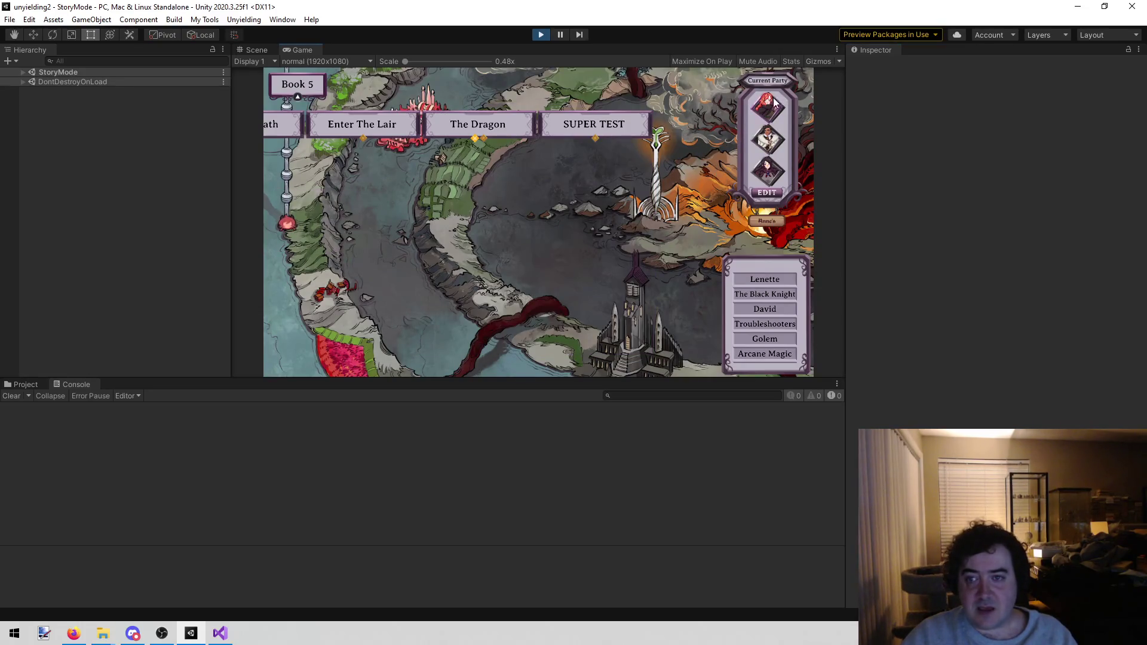
{"action": "left_click", "coordinate": [767, 106]}
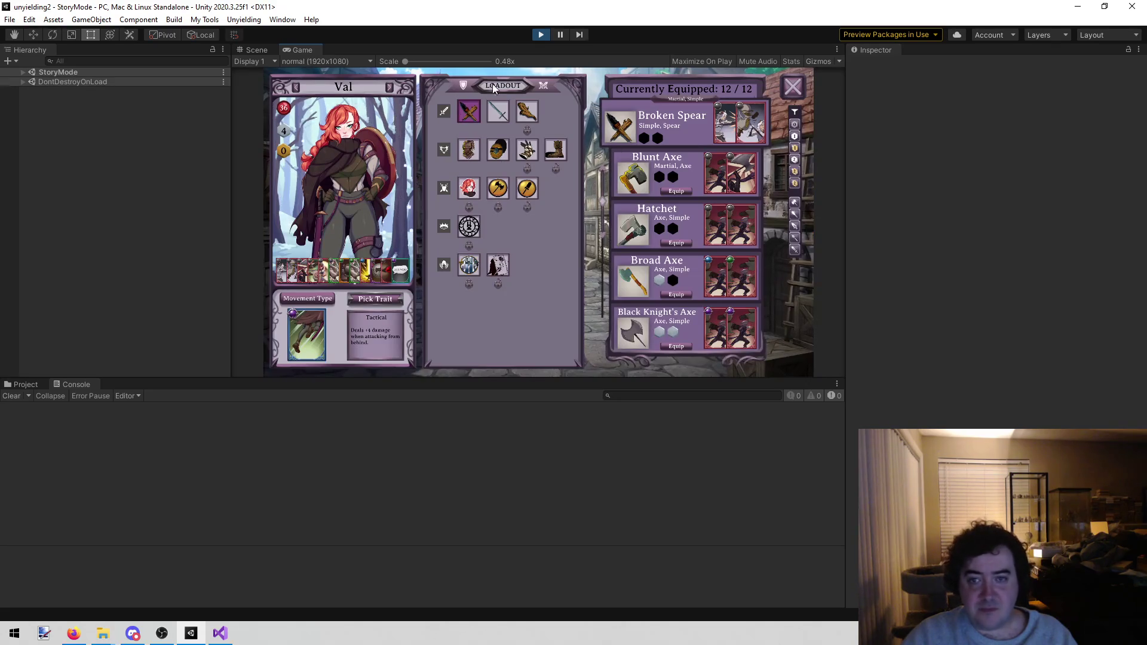
{"action": "left_click", "coordinate": [793, 88]}
Step: Compare Adrift and Minerva on the team screen, then open the Enter The Lair details
{"action": "left_click", "coordinate": [439, 122]}
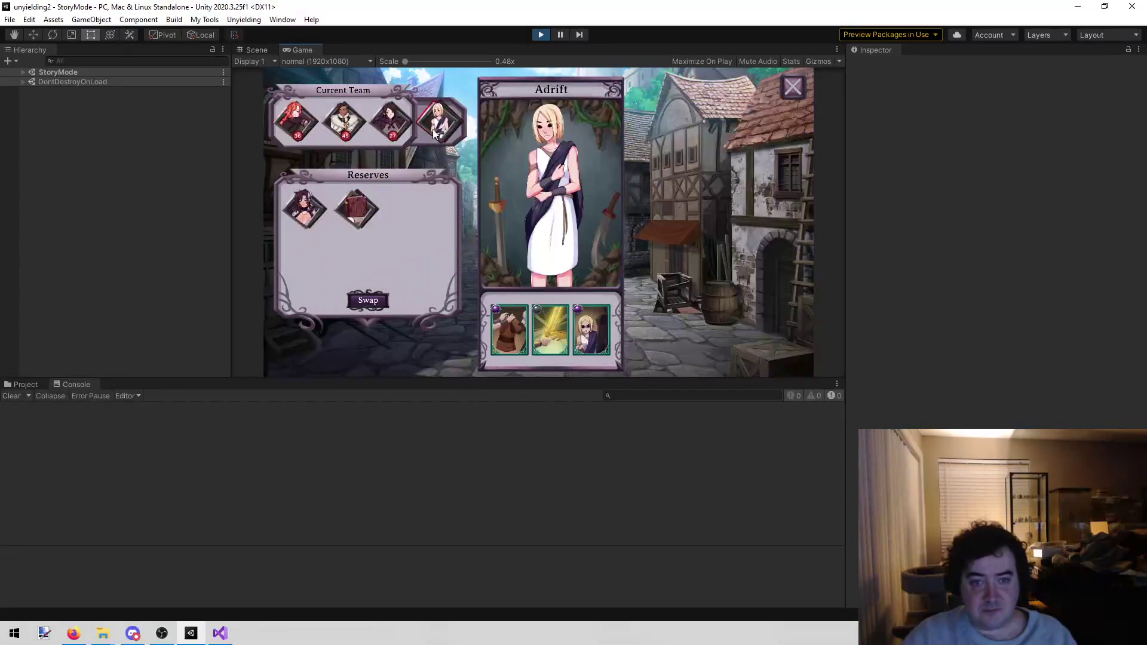
{"action": "left_click", "coordinate": [356, 209]}
{"action": "left_click", "coordinate": [439, 122]}
{"action": "left_click", "coordinate": [793, 88]}
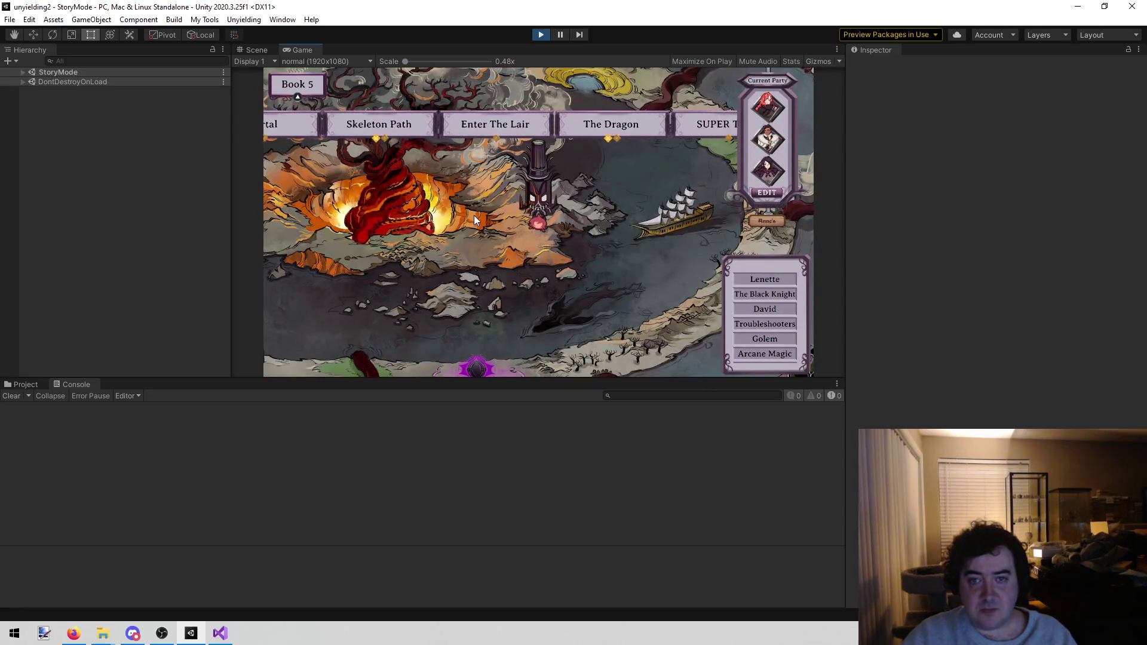
{"action": "left_click", "coordinate": [502, 122]}
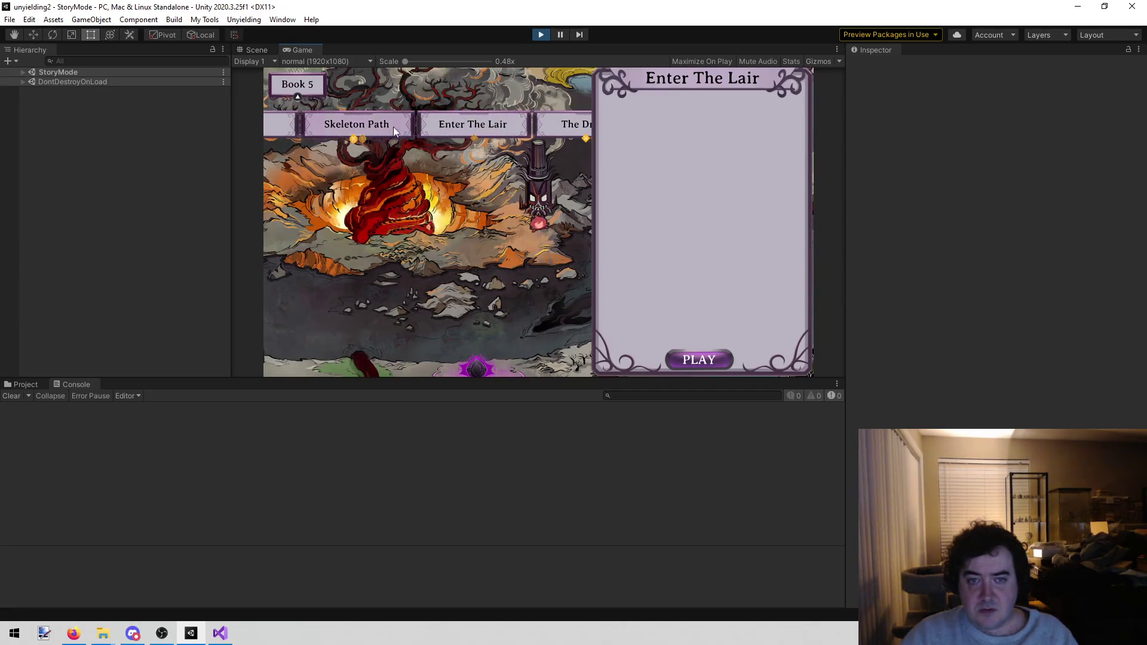
Step: Open The Dragon chapter, skip into its battle and accept the starting cards
{"action": "left_click", "coordinate": [582, 134]}
{"action": "left_click", "coordinate": [757, 361]}
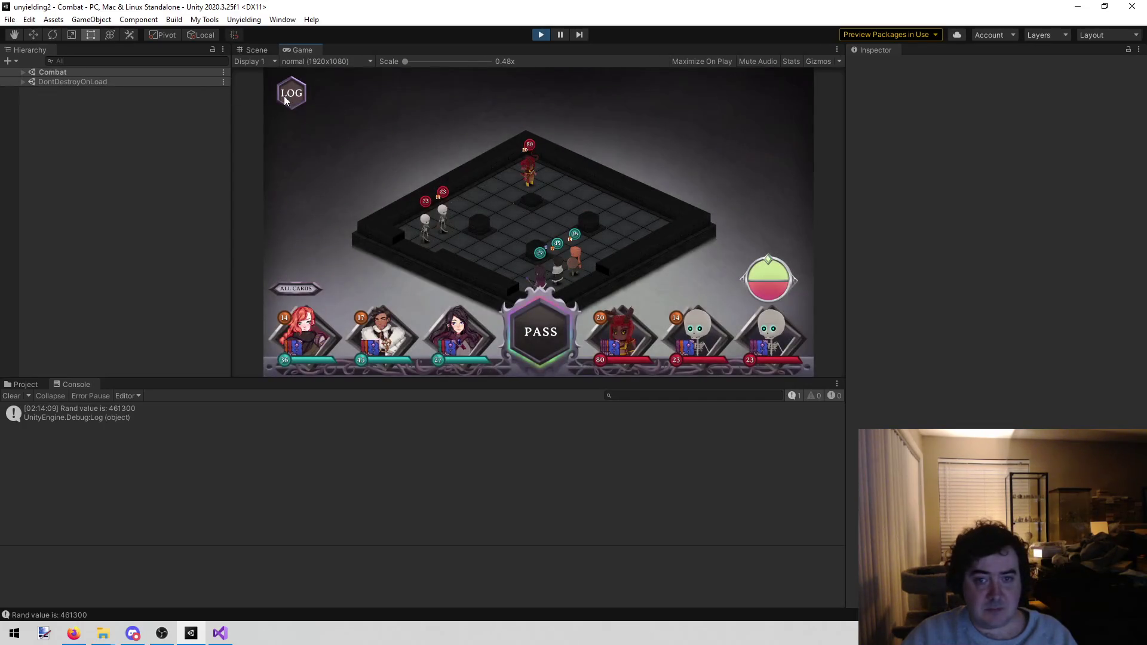
{"action": "left_click", "coordinate": [547, 317]}
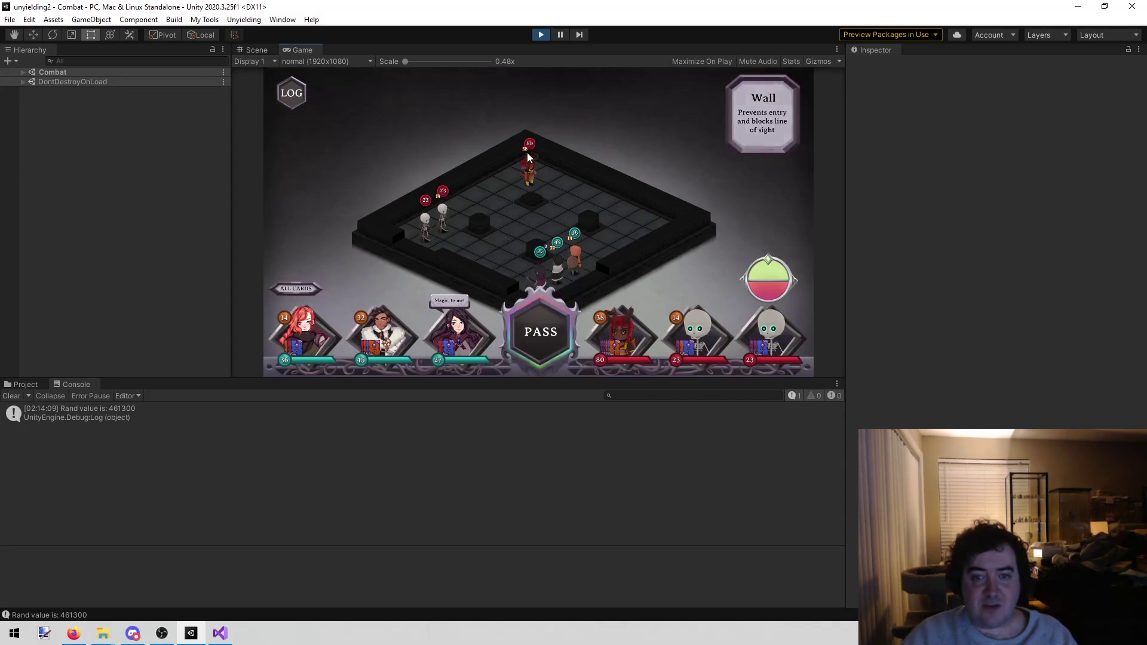
Step: Inspect the first three cards in Dane's draw deck in the Combat scene, then stop play mode
{"action": "left_click", "coordinate": [24, 73]}
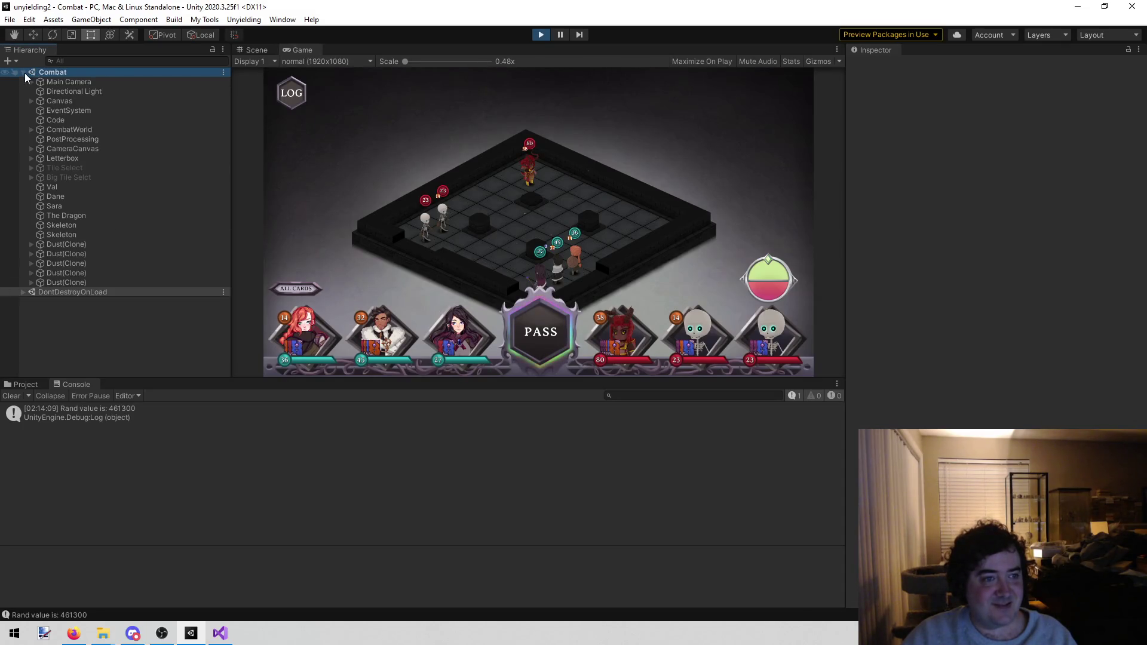
{"action": "left_click", "coordinate": [106, 197]}
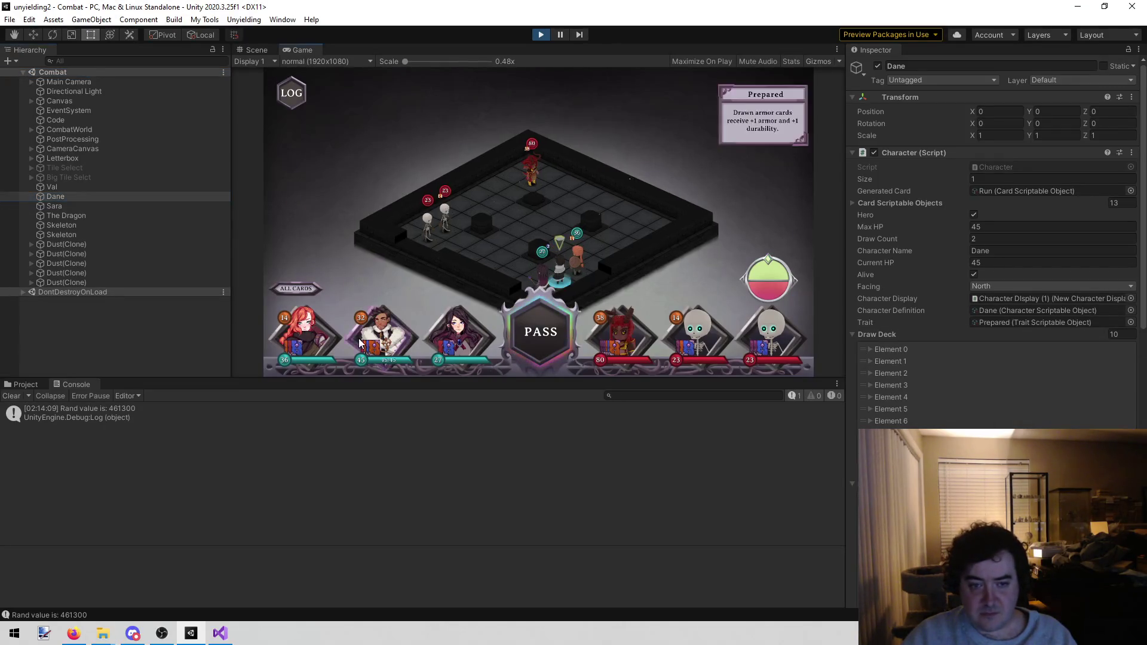
{"action": "left_click", "coordinate": [871, 349]}
{"action": "left_click", "coordinate": [869, 350]}
{"action": "left_click", "coordinate": [866, 359]}
{"action": "left_click", "coordinate": [866, 360]}
{"action": "left_click", "coordinate": [870, 373]}
{"action": "left_click", "coordinate": [870, 373]}
{"action": "left_click", "coordinate": [541, 34]}
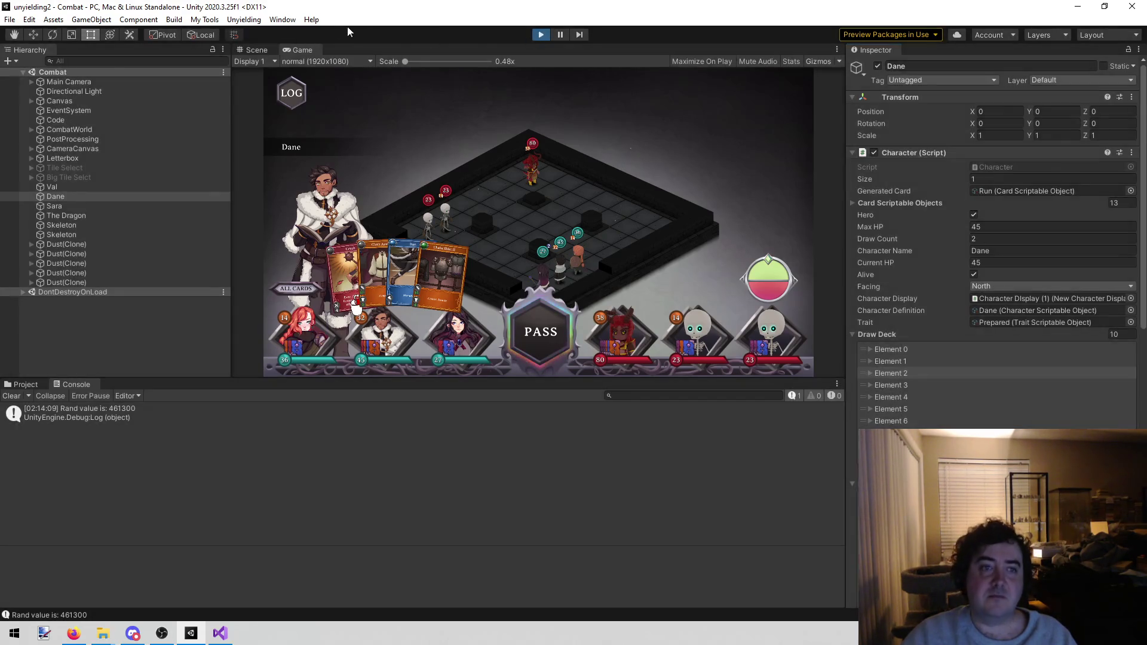
{"action": "left_click", "coordinate": [253, 23]}
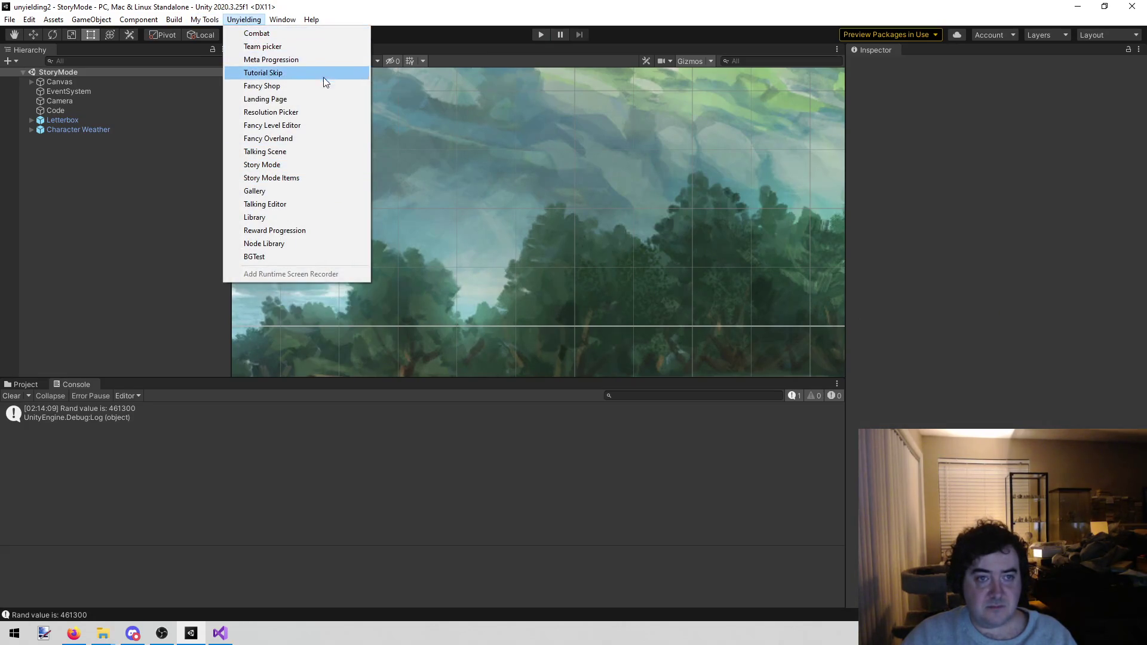
Step: Play the PickTeam scene, ready the team, travel to Goblin Village and start its quest
{"action": "left_click", "coordinate": [319, 46]}
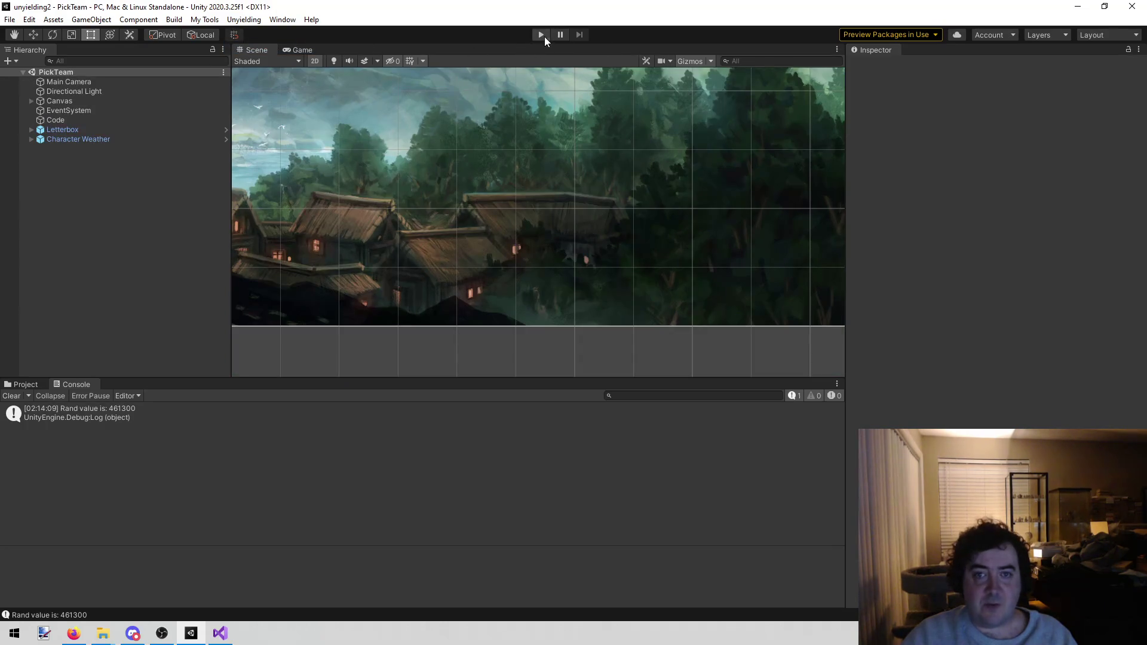
{"action": "left_click", "coordinate": [544, 37]}
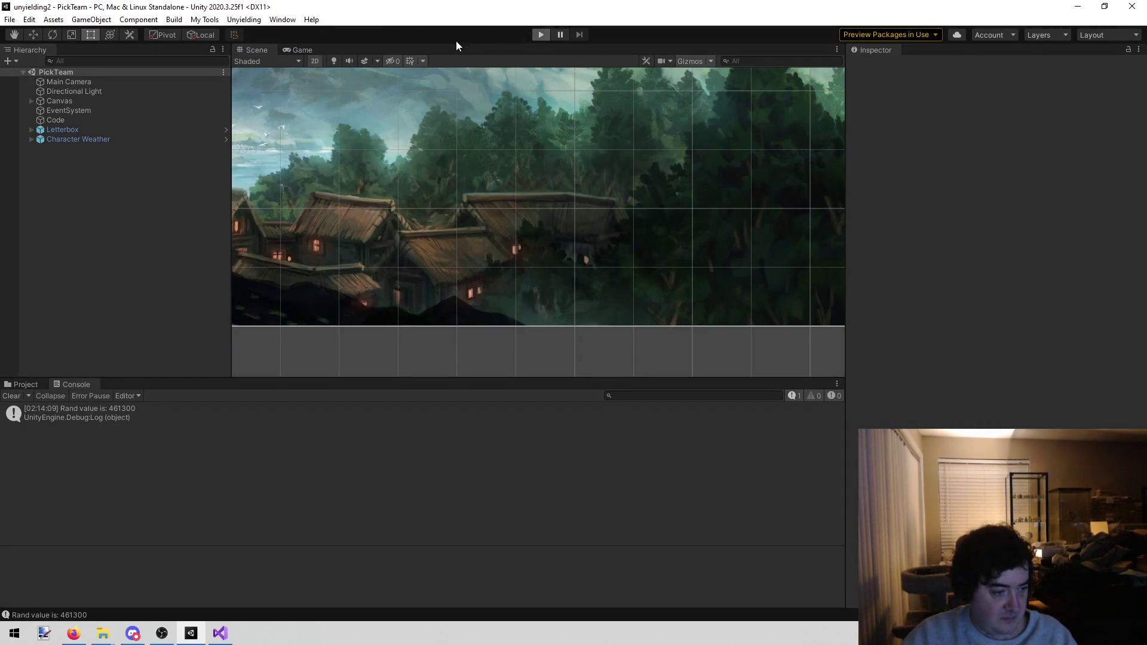
{"action": "left_click", "coordinate": [758, 332]}
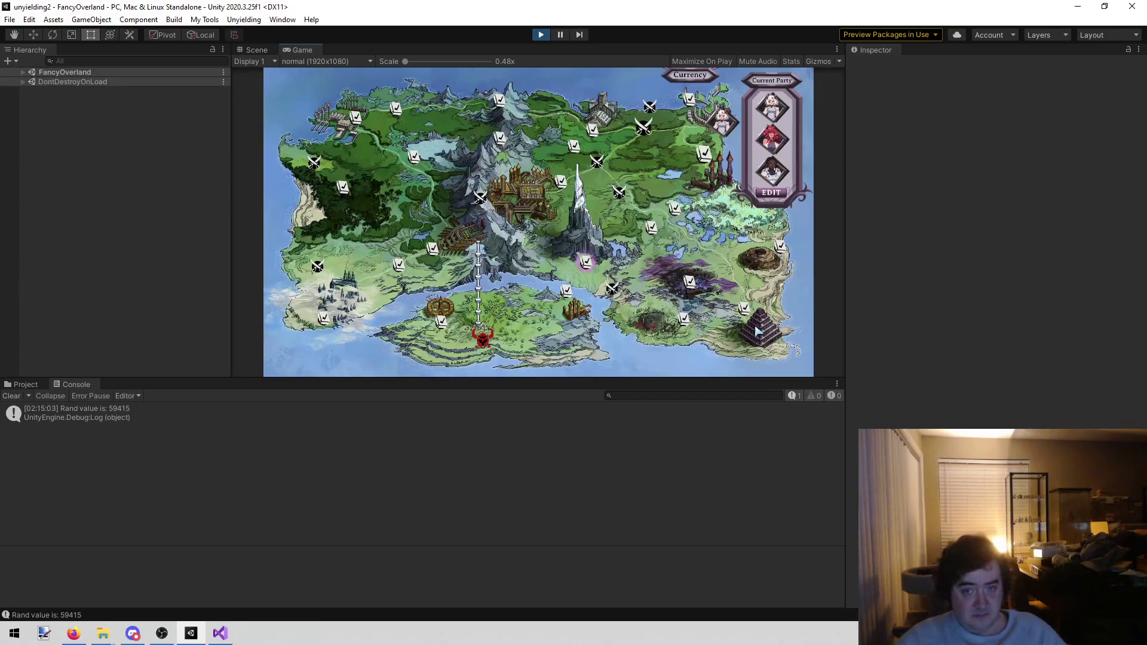
{"action": "left_click", "coordinate": [651, 142]}
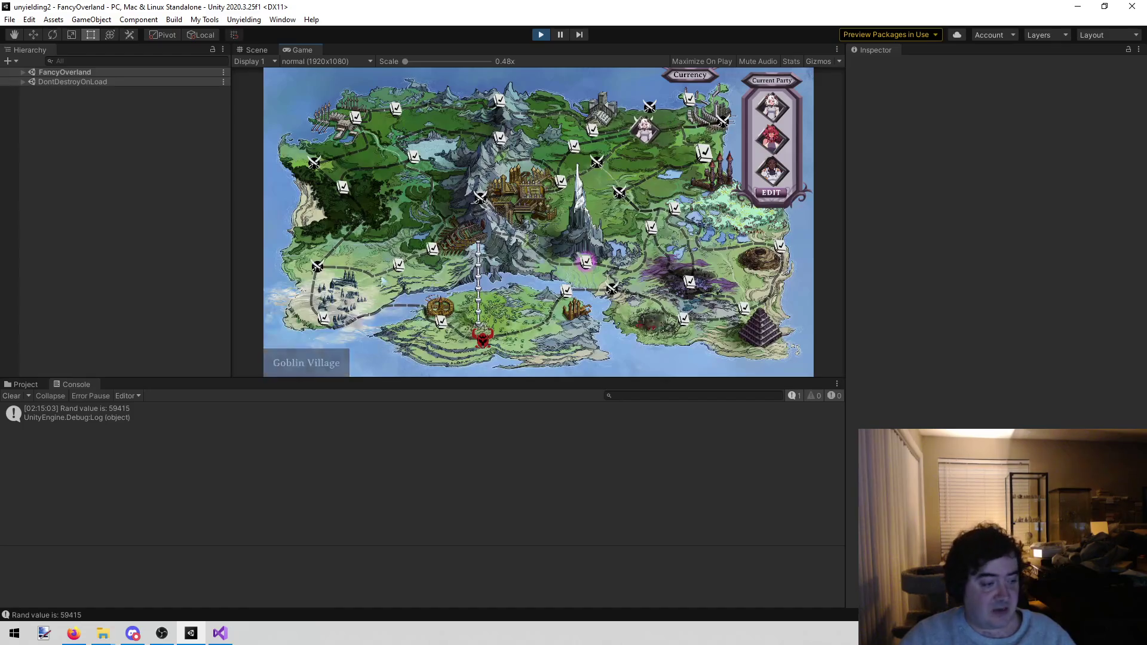
{"action": "left_click", "coordinate": [513, 307]}
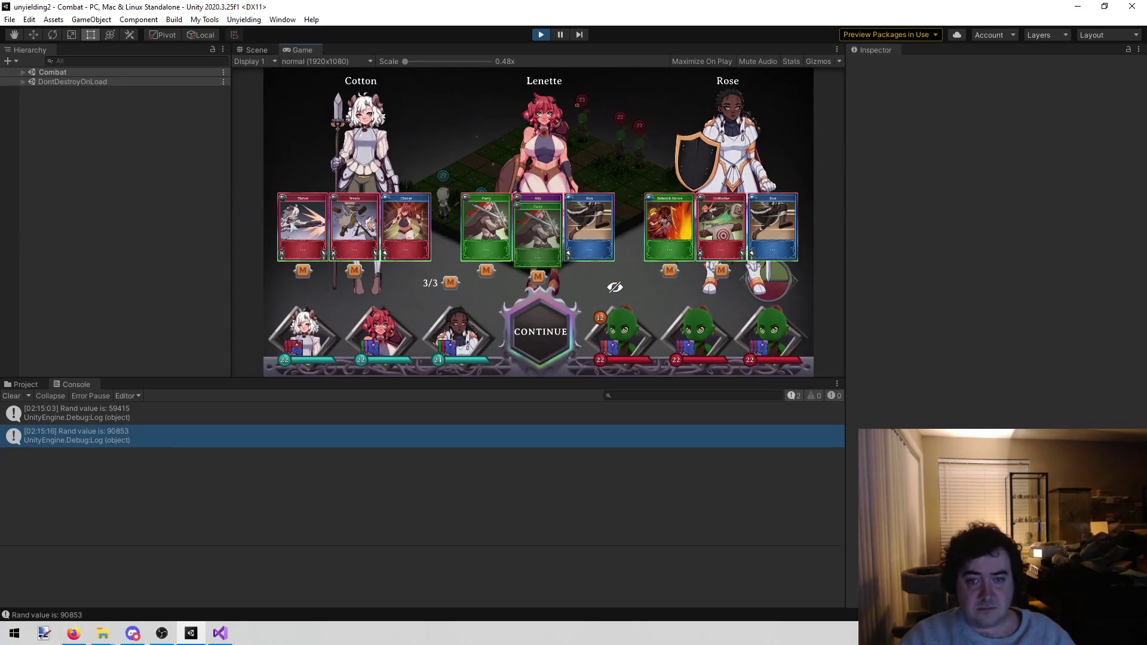
Step: Mulligan Cotton's Wreck card for a redraw and continue into the battle
{"action": "right_click", "coordinate": [538, 227]}
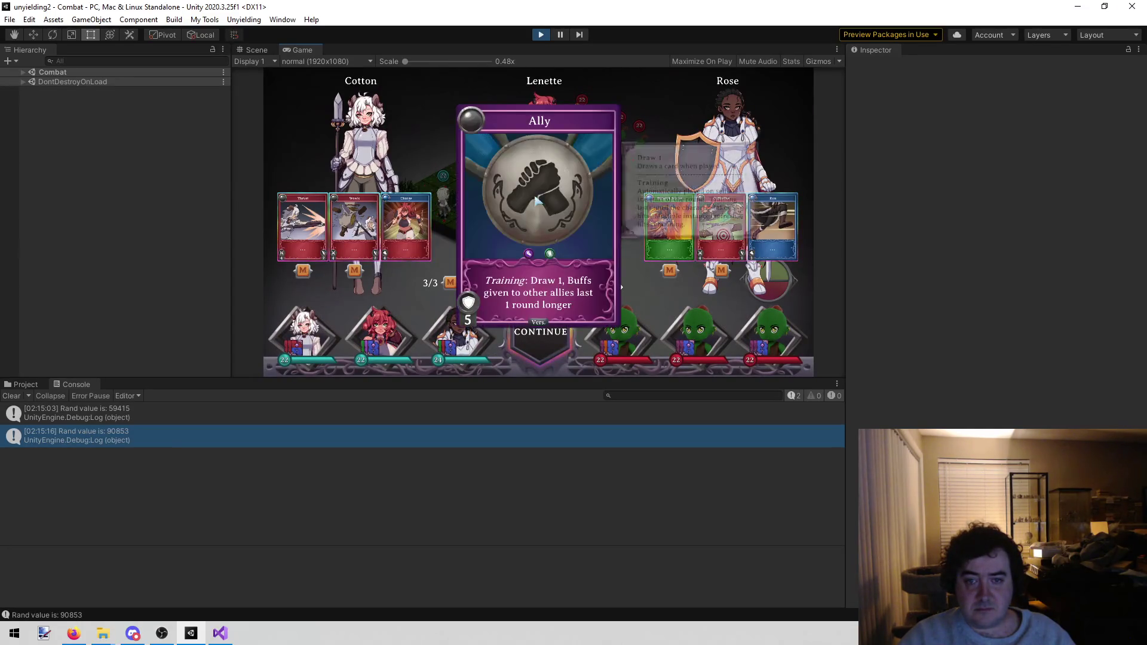
{"action": "left_click", "coordinate": [401, 154]}
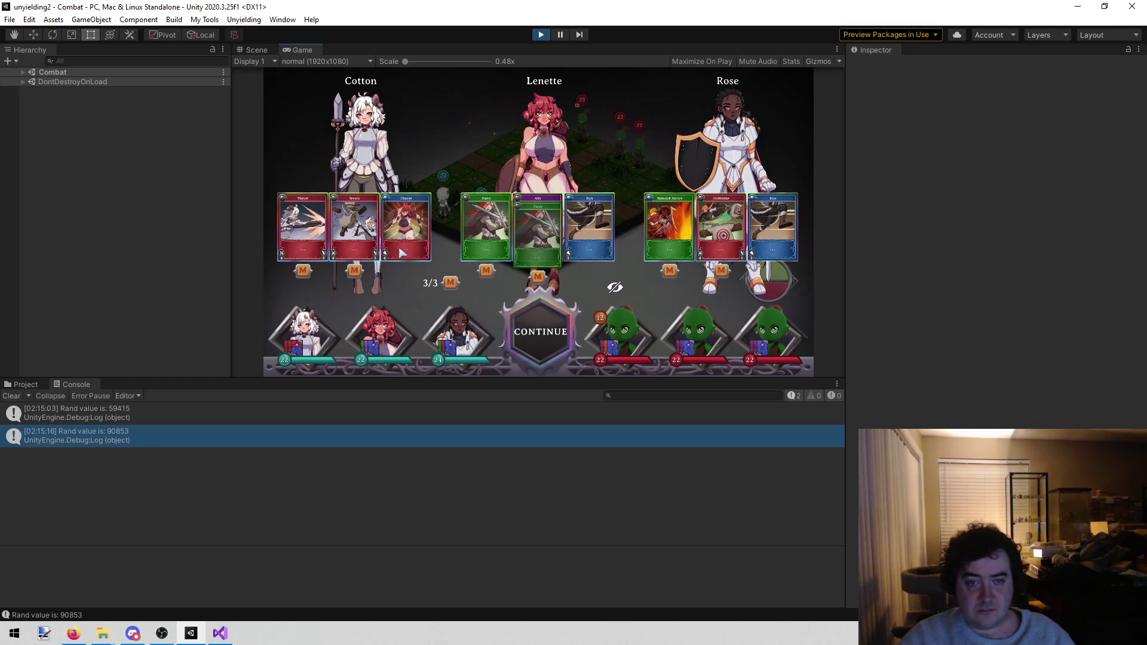
{"action": "left_click", "coordinate": [355, 276]}
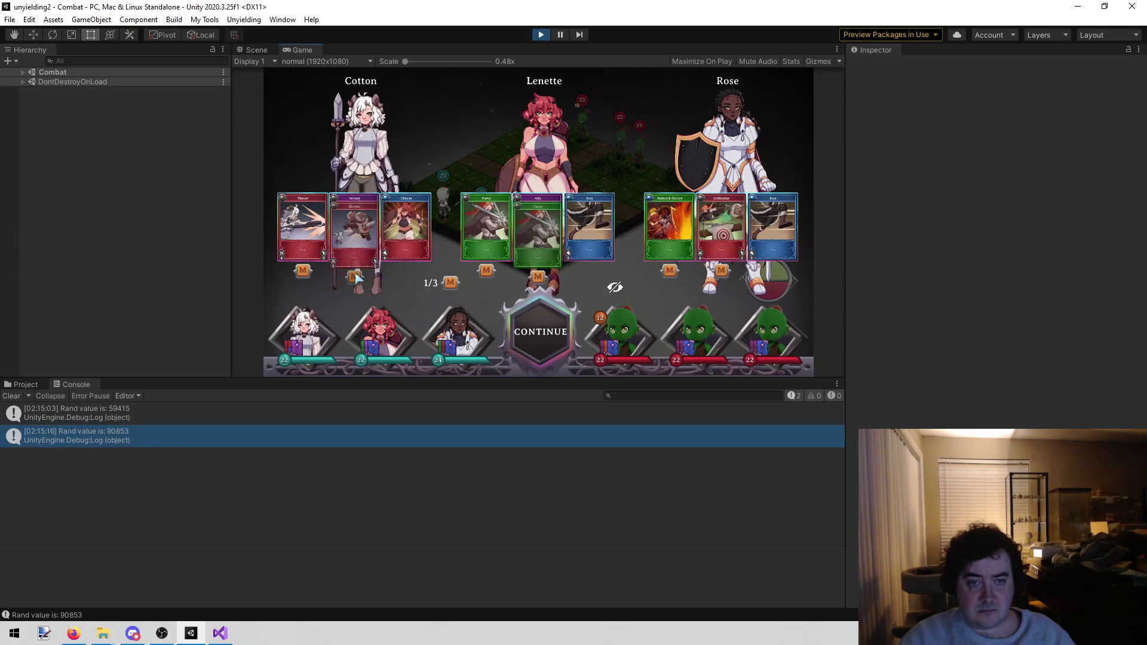
{"action": "right_click", "coordinate": [340, 205]}
{"action": "left_click", "coordinate": [339, 201]}
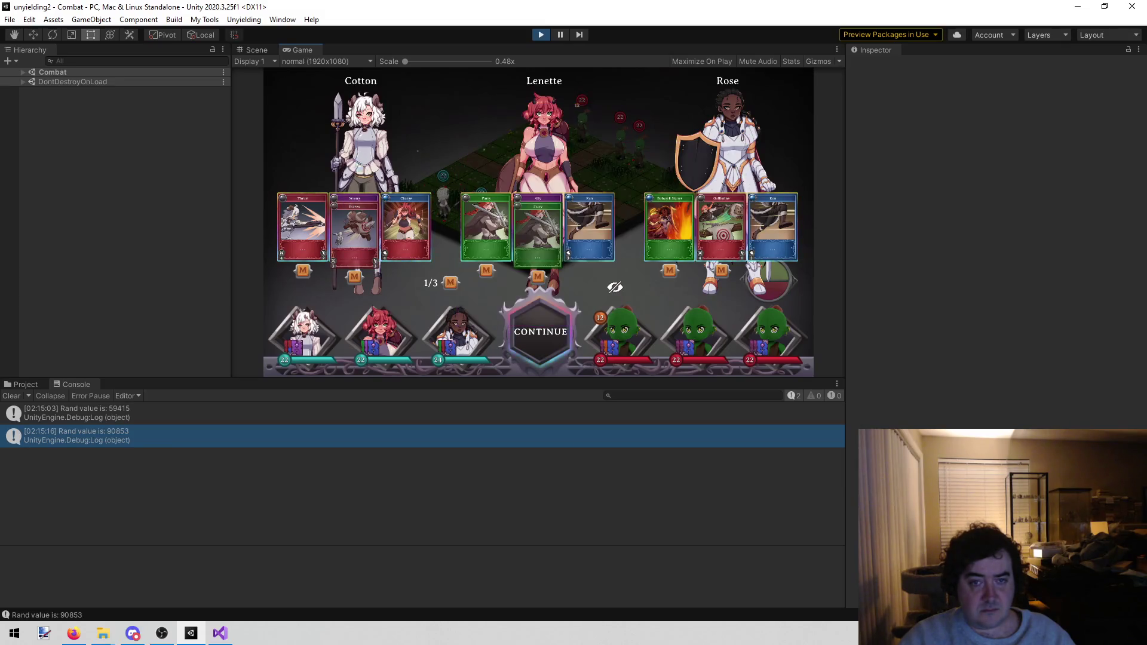
{"action": "left_click", "coordinate": [354, 276]}
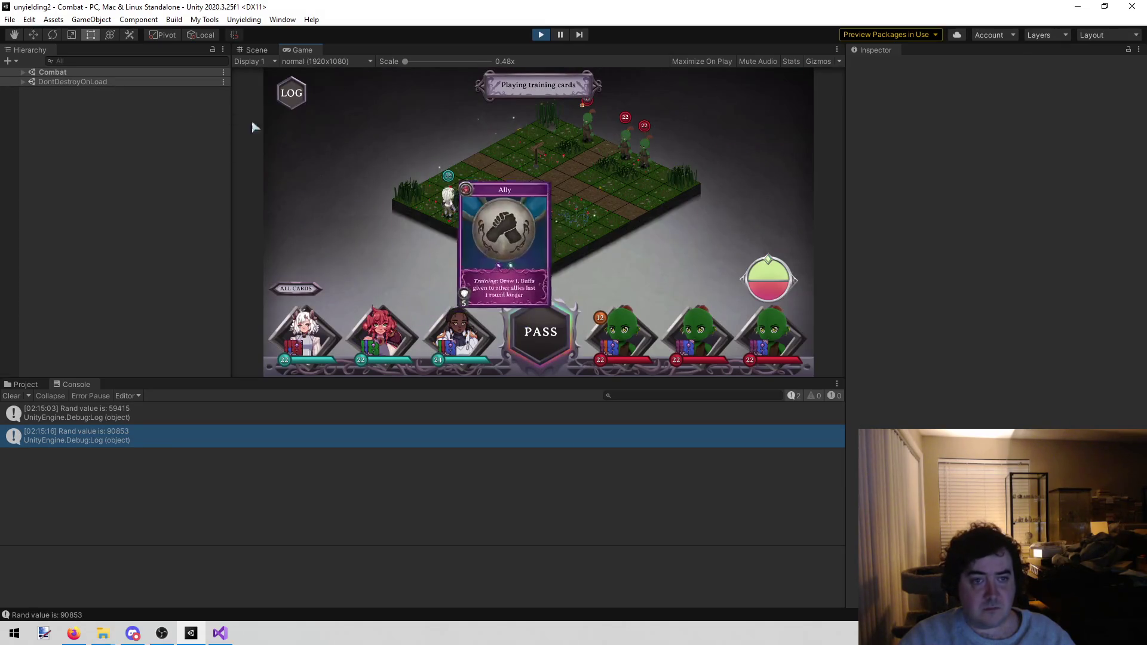
Step: Inspect Elements 0–6 of Cotton's draw deck, then stop play mode
{"action": "left_click", "coordinate": [23, 72]}
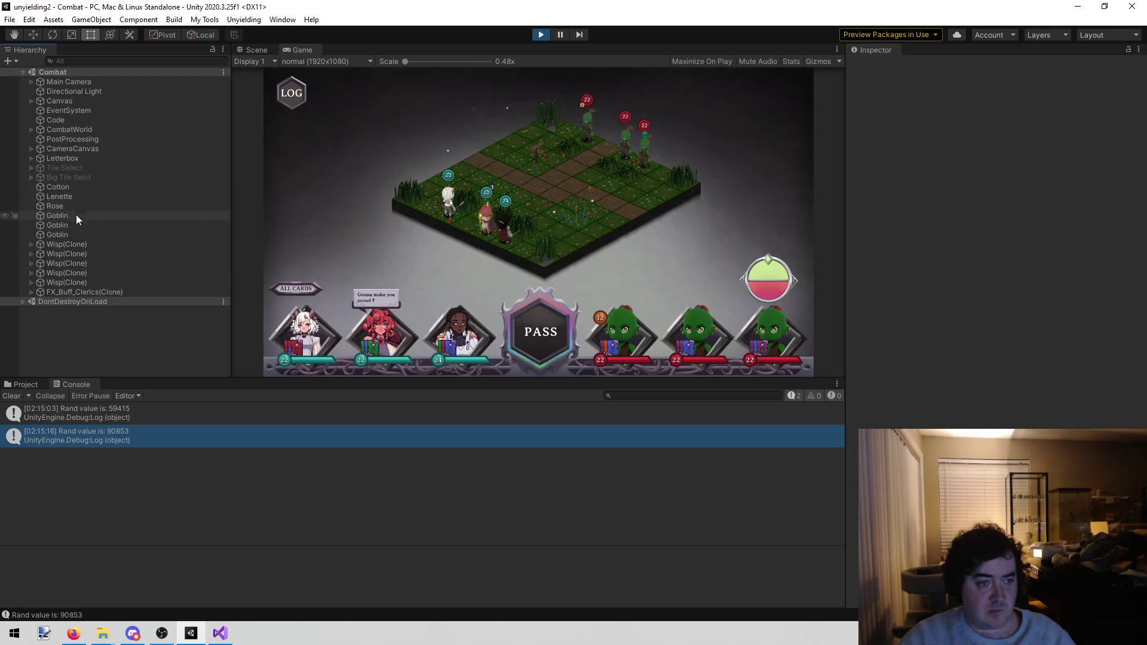
{"action": "left_click", "coordinate": [63, 187]}
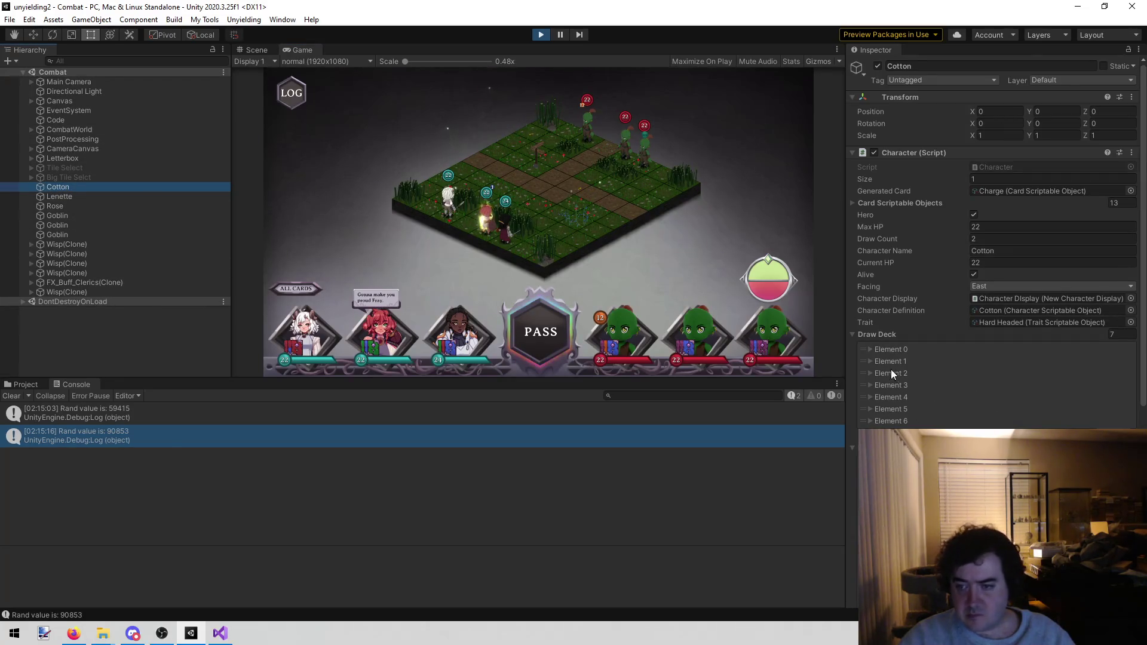
{"action": "left_click", "coordinate": [872, 349]}
{"action": "left_click", "coordinate": [871, 349]}
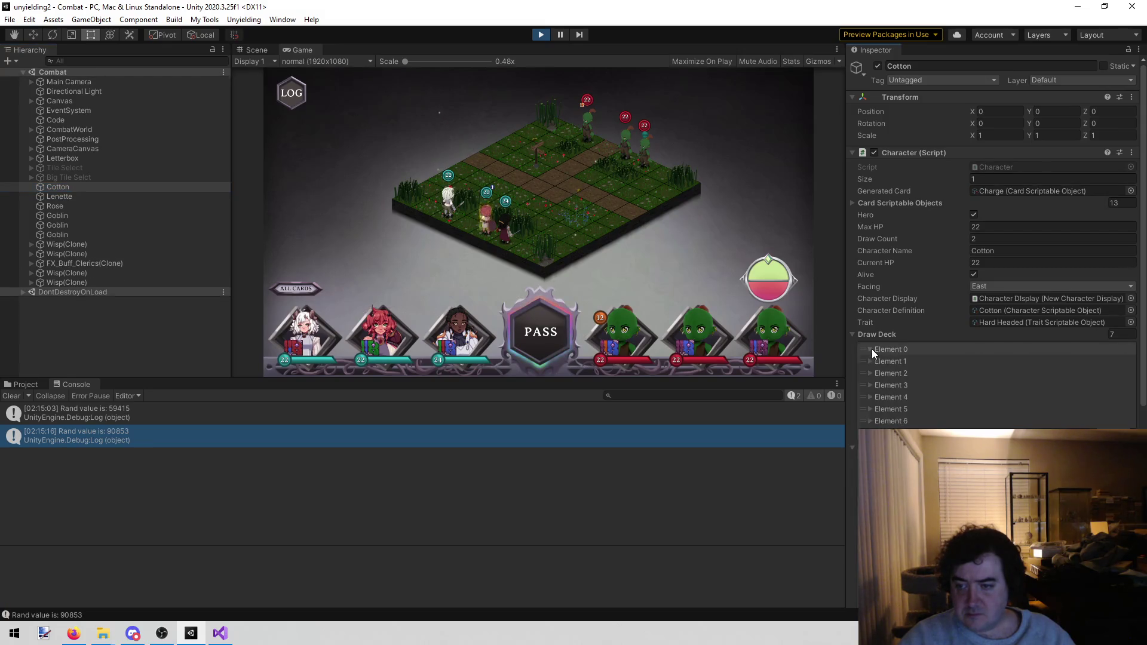
{"action": "left_click", "coordinate": [870, 360]}
{"action": "left_click", "coordinate": [870, 360]}
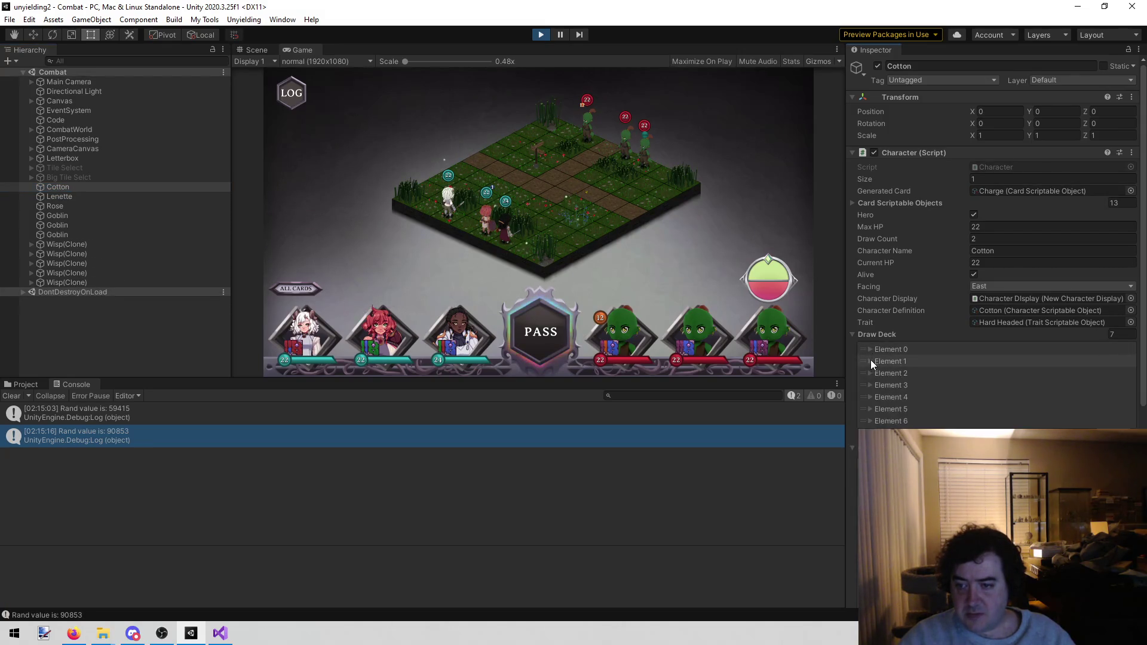
{"action": "left_click", "coordinate": [869, 373]}
{"action": "left_click", "coordinate": [869, 373]}
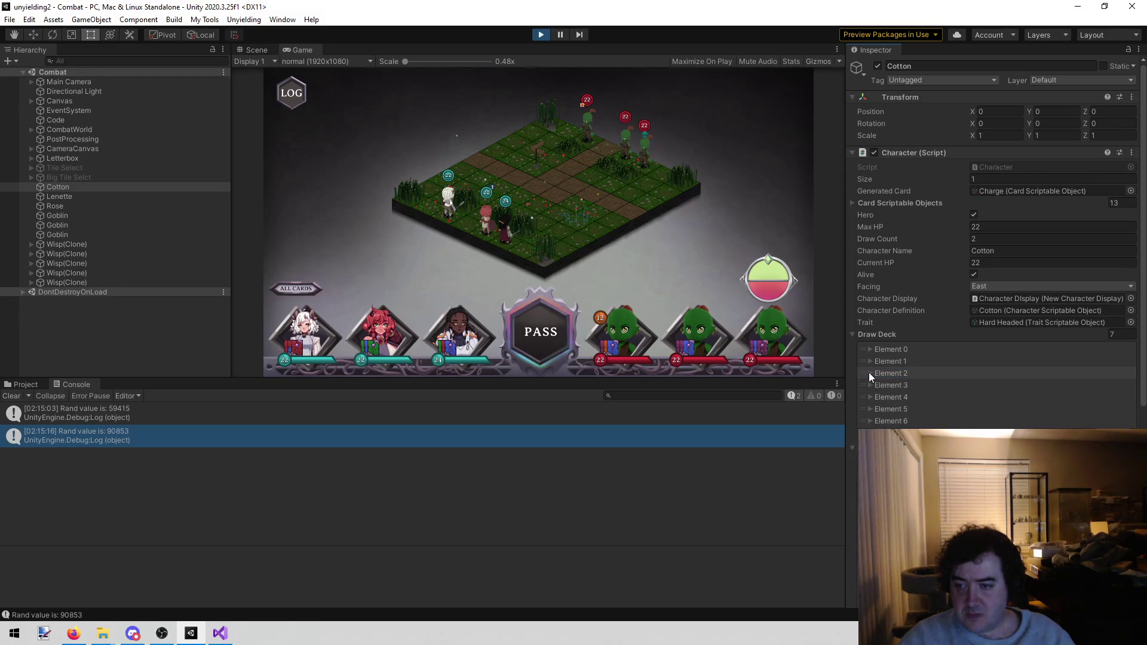
{"action": "left_click", "coordinate": [869, 384]}
{"action": "left_click", "coordinate": [869, 384]}
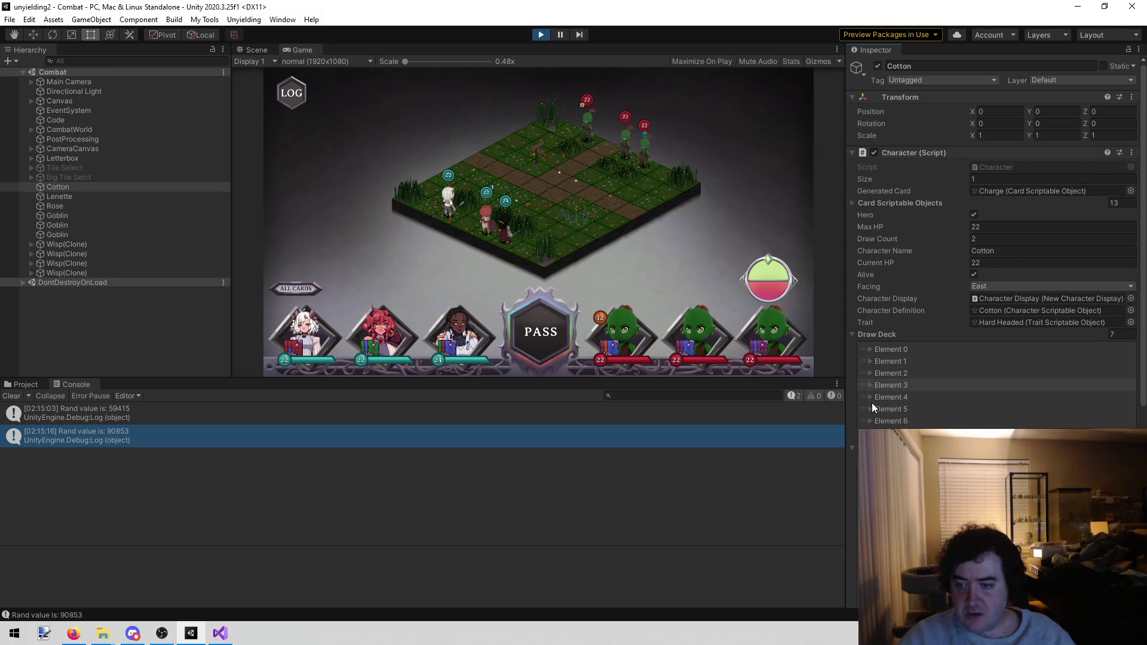
{"action": "left_click", "coordinate": [869, 398]}
{"action": "left_click", "coordinate": [869, 398]}
{"action": "left_click", "coordinate": [870, 406]}
{"action": "left_click", "coordinate": [870, 406]}
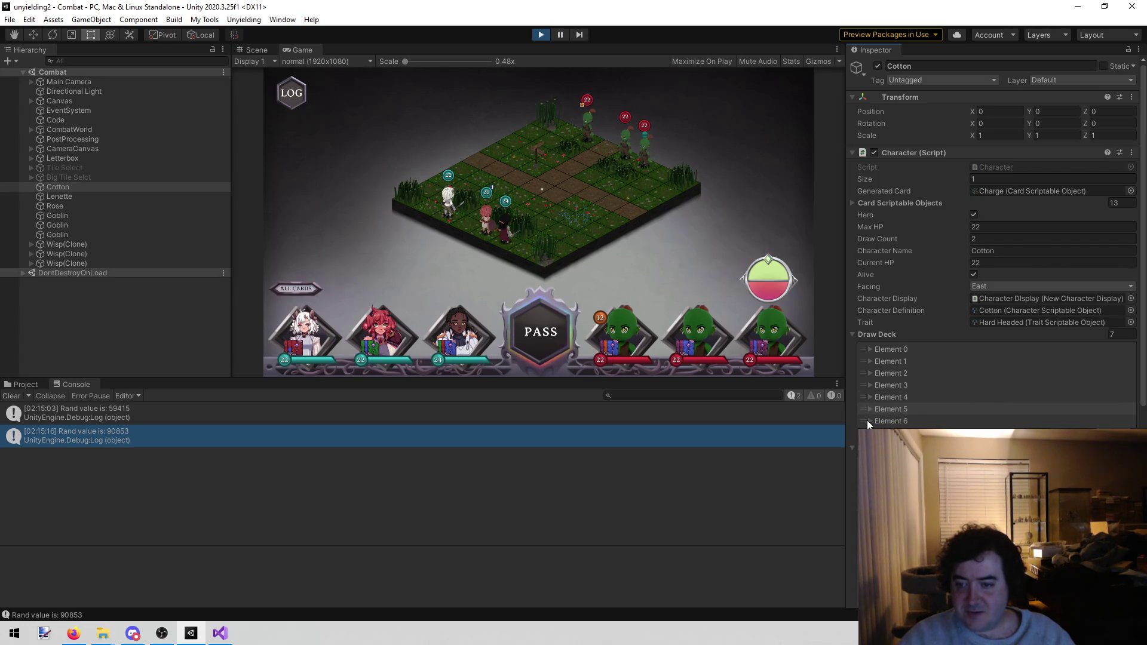
{"action": "left_click", "coordinate": [866, 421]}
{"action": "left_click", "coordinate": [867, 420]}
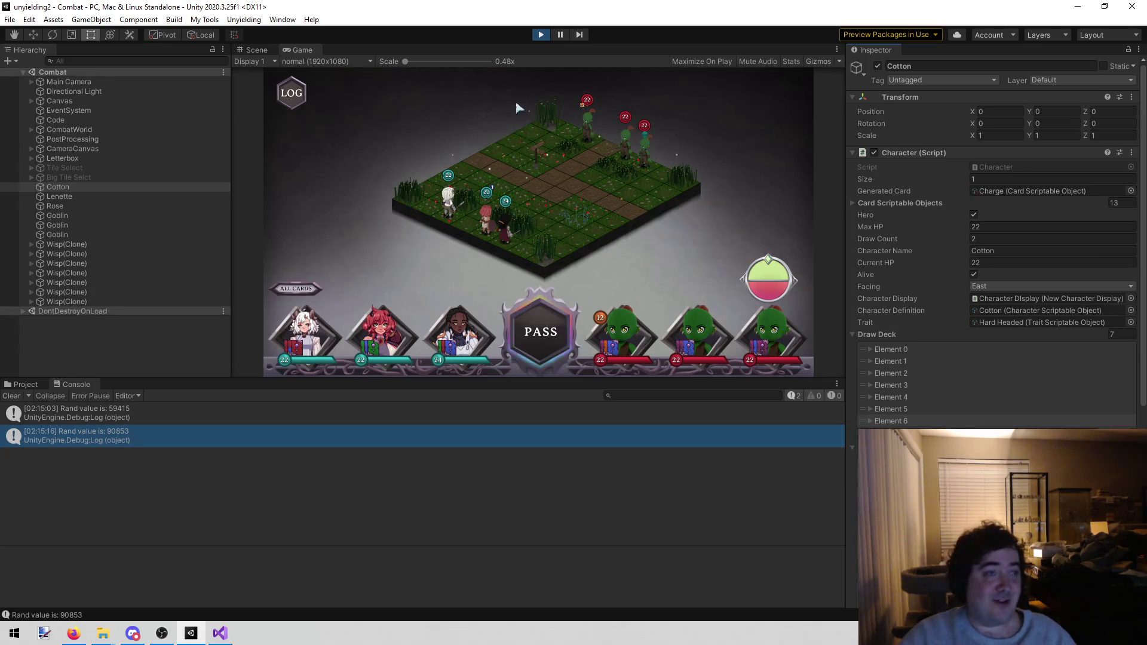
{"action": "left_click", "coordinate": [541, 36]}
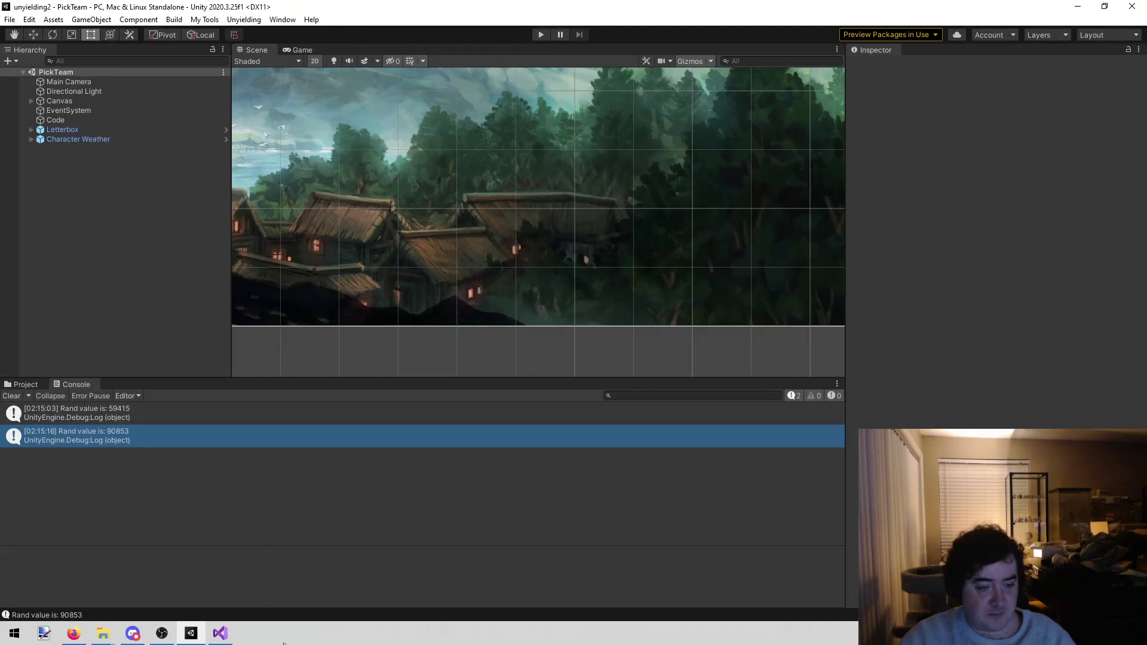
Step: Bring up Visual Studio with the World 2 alt.txt notes open
{"action": "left_click", "coordinate": [221, 633]}
{"action": "left_click", "coordinate": [449, 278]}
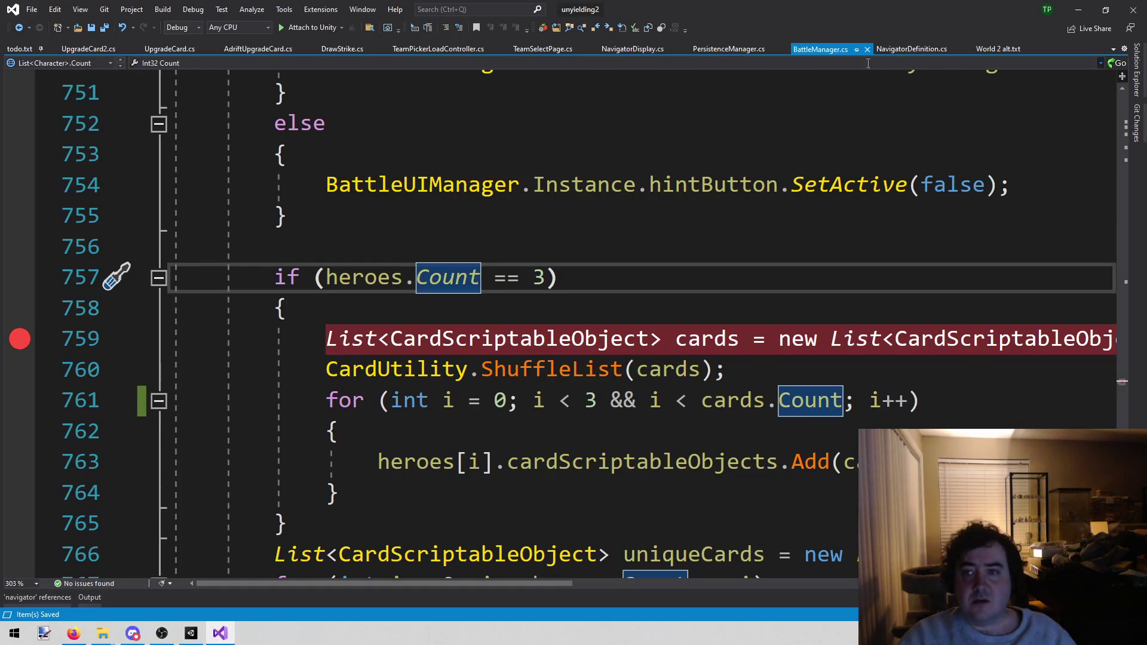
{"action": "left_click", "coordinate": [1003, 50]}
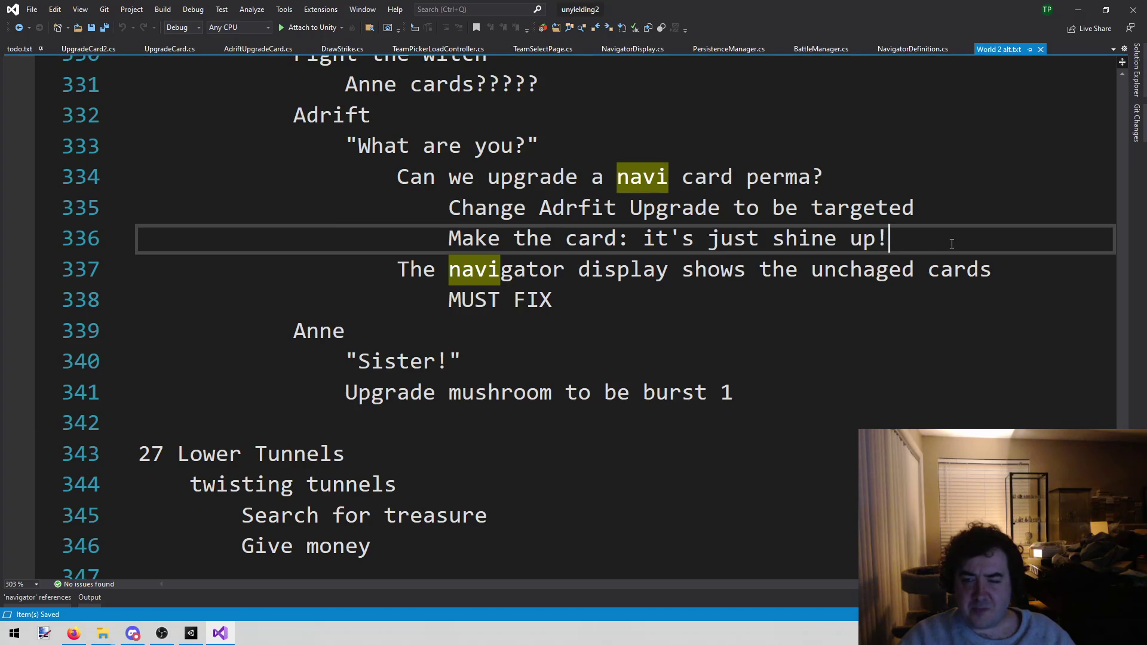
Step: Delete the two Adrift upgrade notes and start a new GIVE THE CARD line
{"action": "left_click", "coordinate": [95, 190], "text": "shift"}
{"action": "left_click", "coordinate": [99, 215], "text": "shift"}
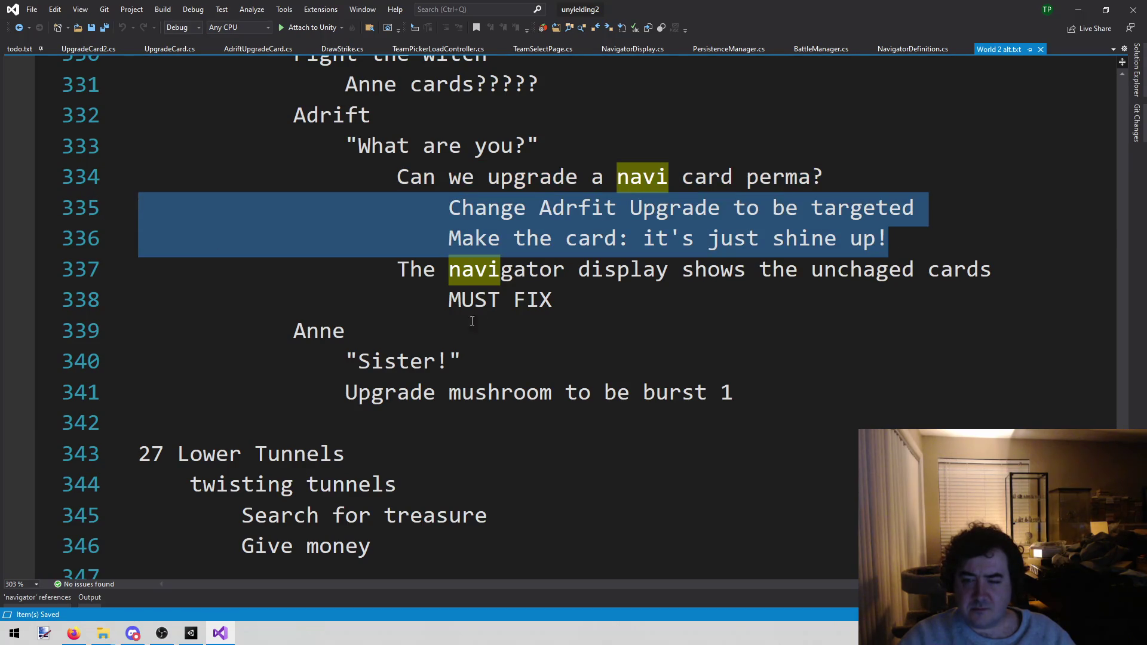
{"action": "key", "text": "BackSpace"}
{"action": "key", "text": "BackSpace"}
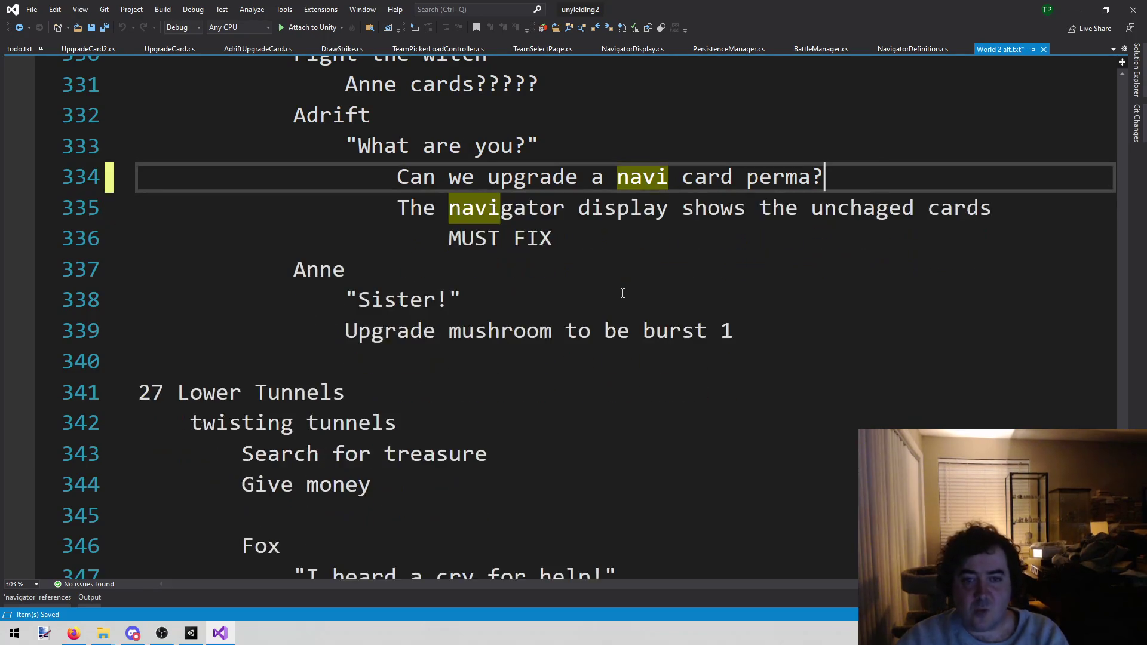
{"action": "key", "text": "Return"}
{"action": "type", "text": "GIVE THE CARD"}
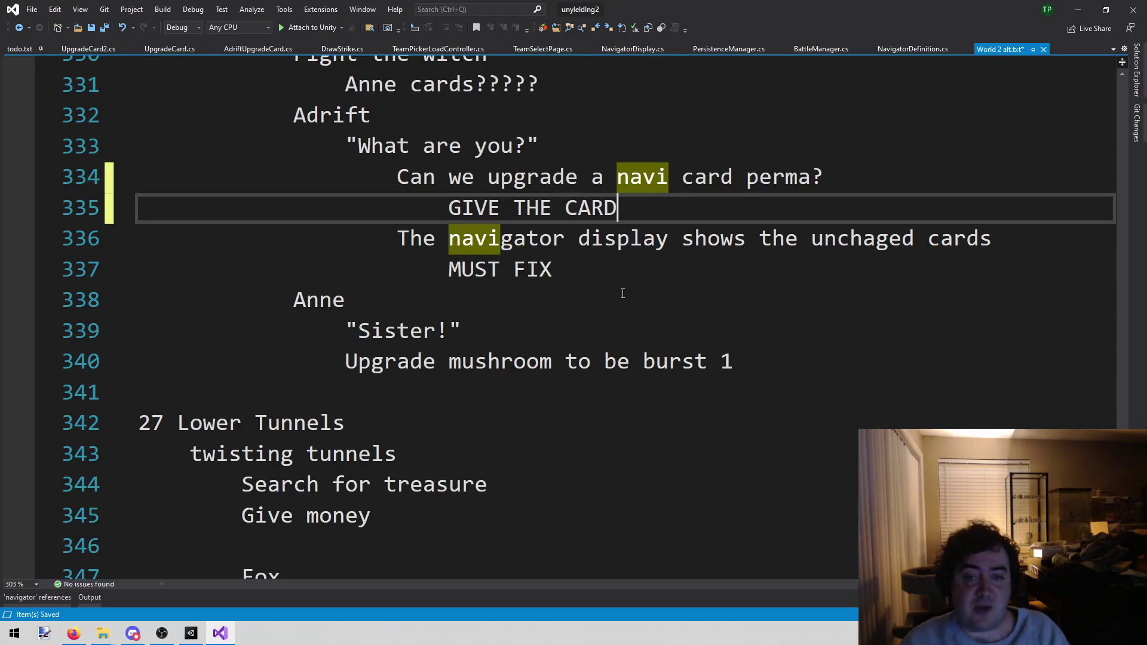
{"action": "left_click_drag", "start_coordinate": [513, 238], "coordinate": [888, 239]}
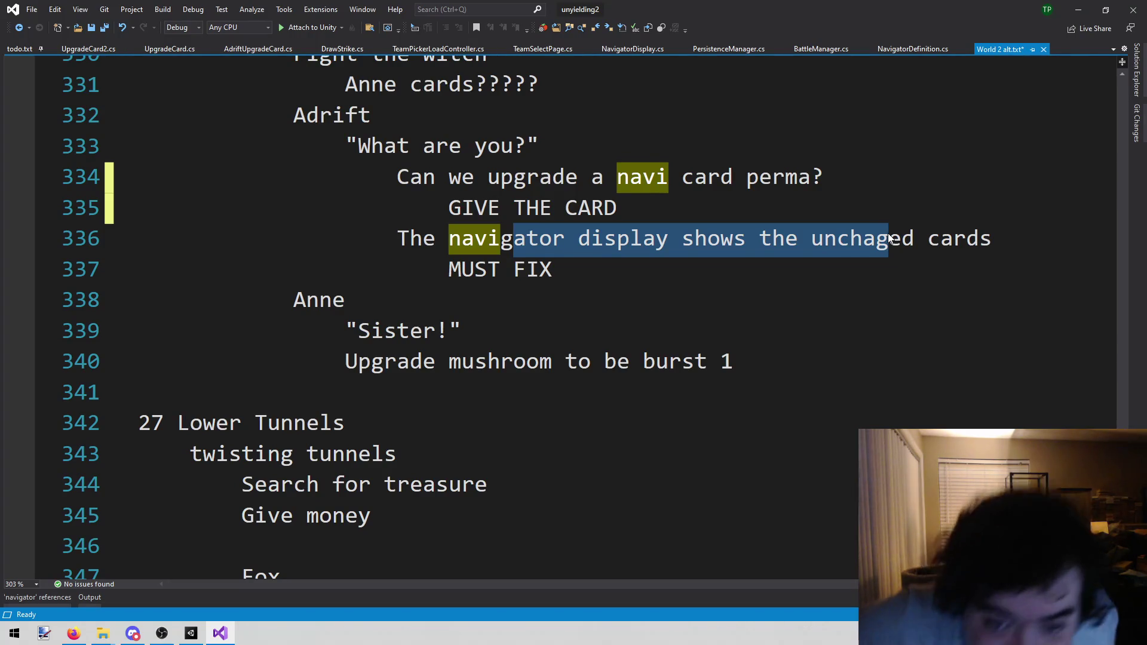
Step: Add 'CHECK IF YOU ARE IN THE TEAM PICKER SCENE!' below MUST FIX and save
{"action": "key", "text": "Down"}
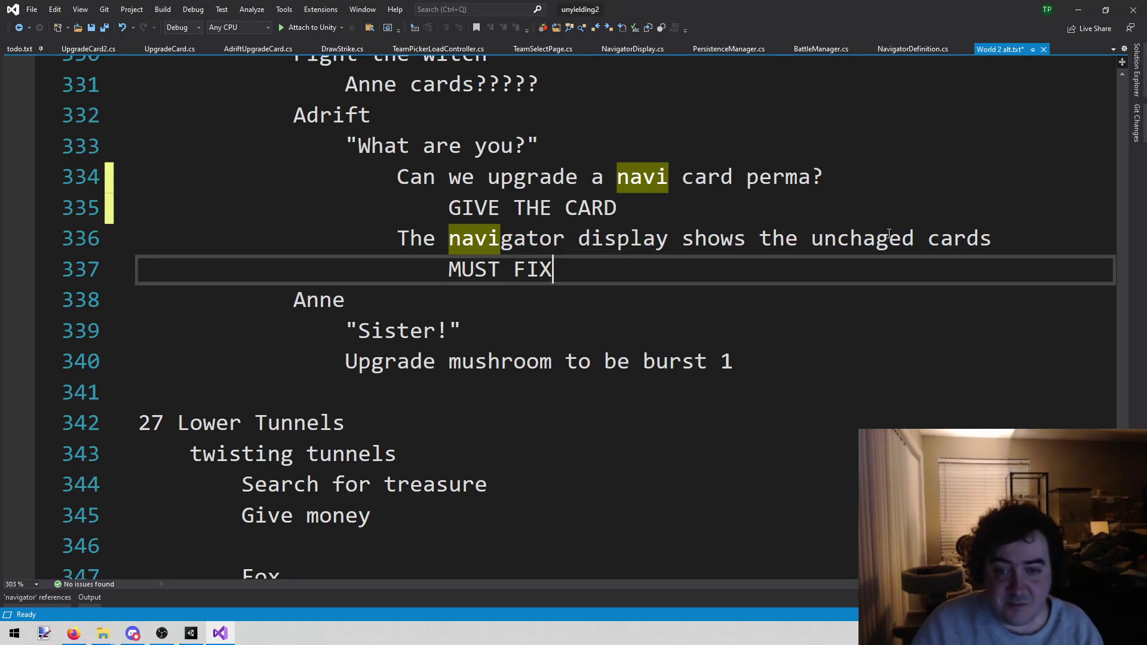
{"action": "key", "text": "Return"}
{"action": "type", "text": "CHECK IF YOU ARE IN THE "}
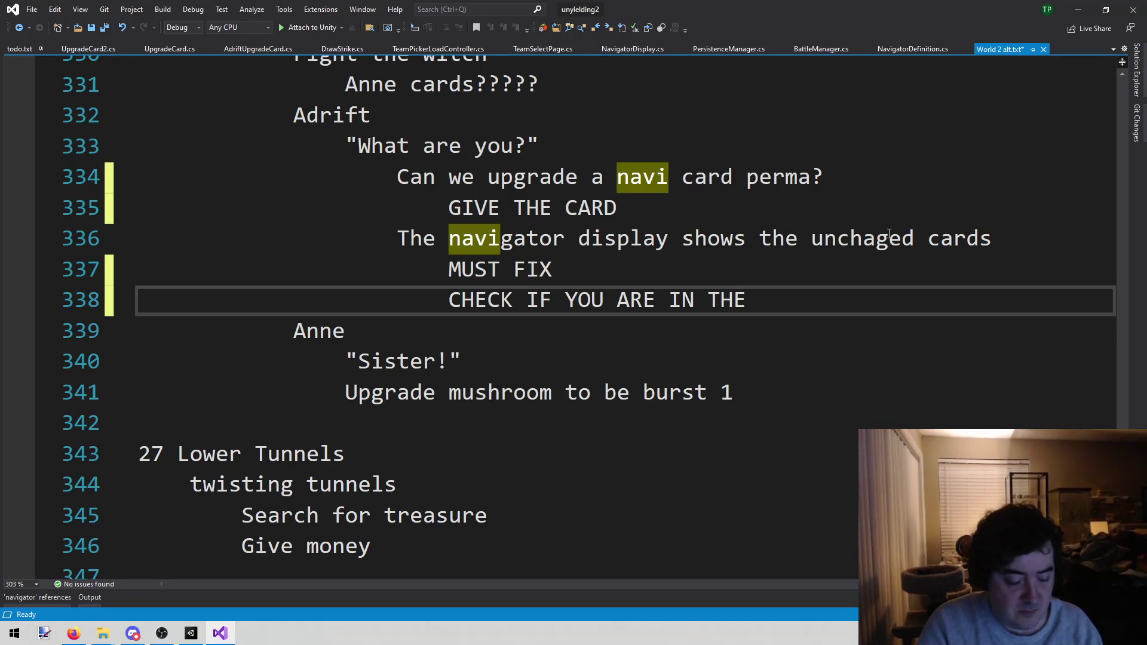
{"action": "type", "text": "T"}
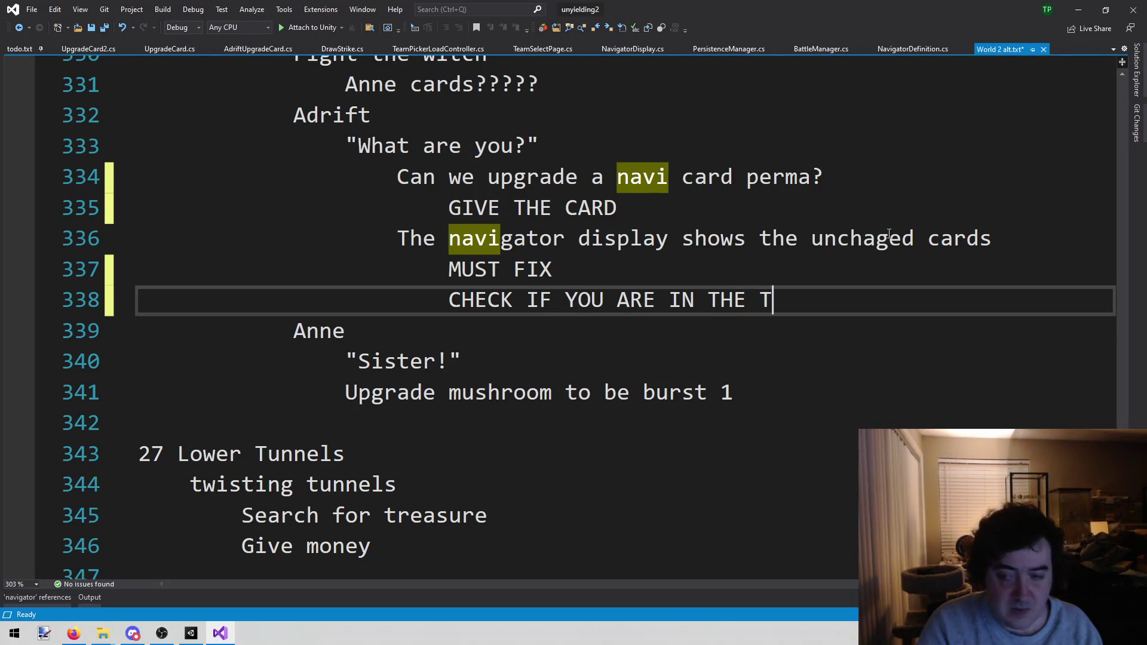
{"action": "type", "text": "EAMN"}
{"action": "key", "text": "BackSpace"}
{"action": "type", "text": "PICKER SCEEN"}
{"action": "key", "text": "BackSpace"}
{"action": "key", "text": "BackSpace"}
{"action": "type", "text": "NE"}
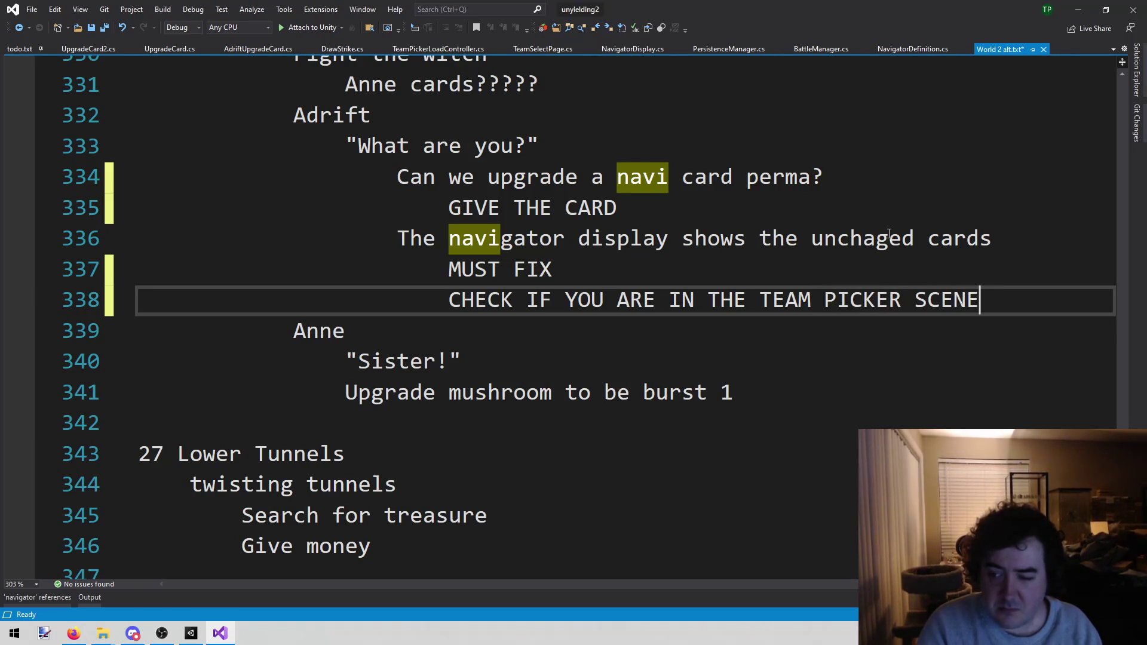
{"action": "type", "text": "!"}
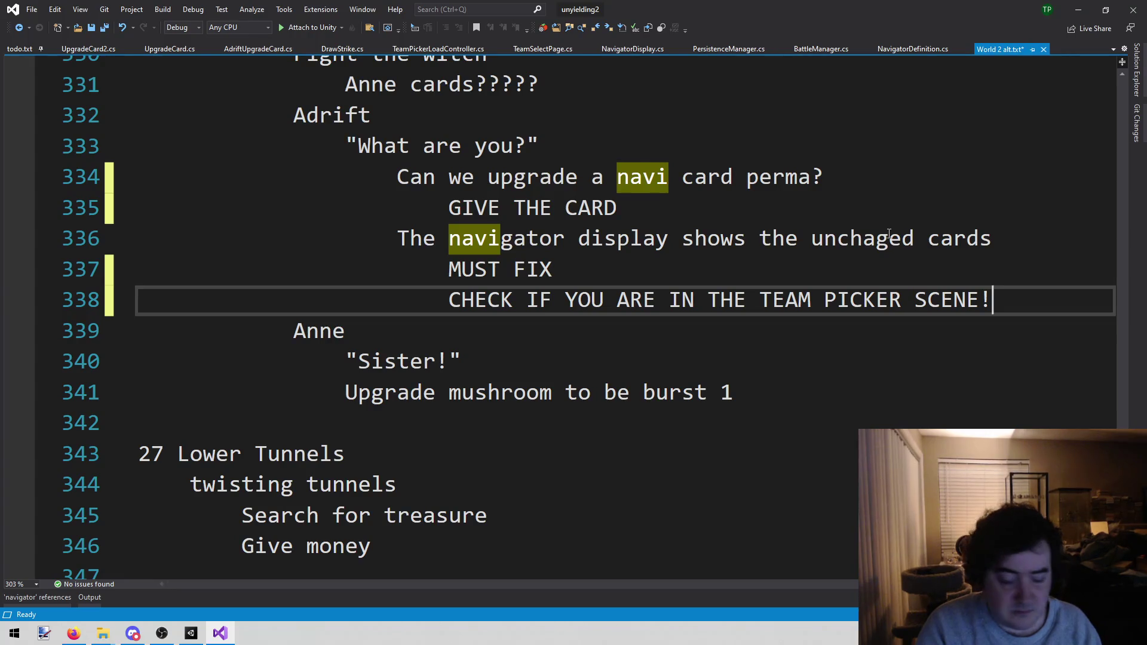
{"action": "key", "text": "ctrl+s"}
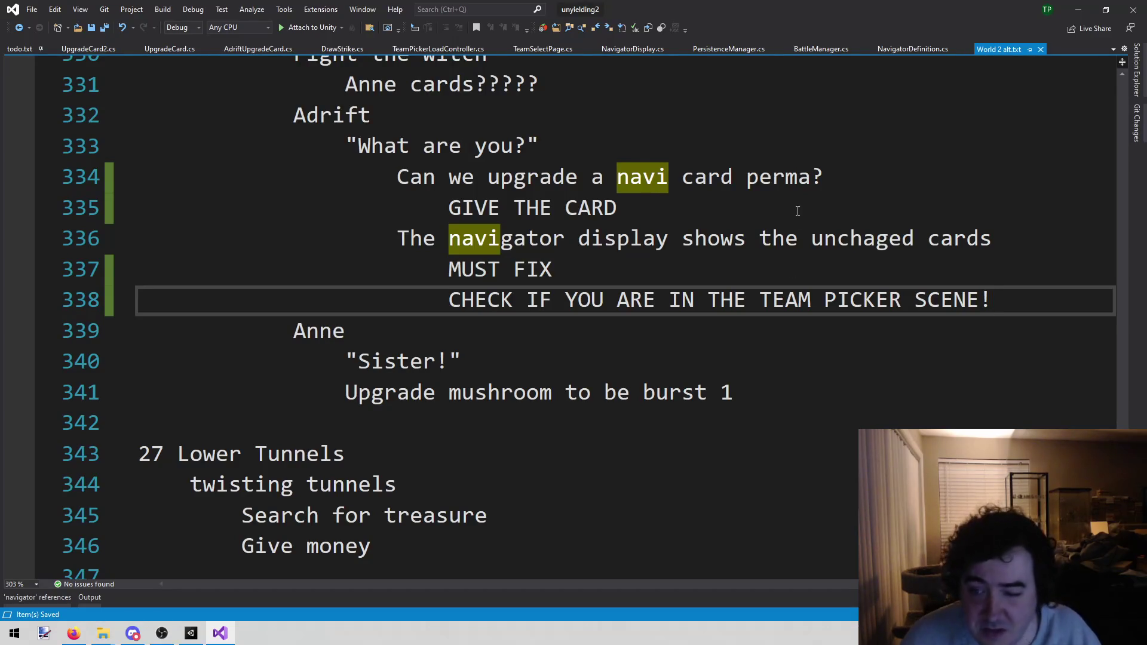
Step: Delete the MUST FIX line from the navigator display note
{"action": "mouse_move", "coordinate": [553, 269]}
{"action": "left_mouse_down"}
{"action": "mouse_move", "coordinate": [351, 299]}
{"action": "mouse_move", "coordinate": [141, 269]}
{"action": "mouse_move", "coordinate": [85, 278]}
{"action": "left_mouse_up"}
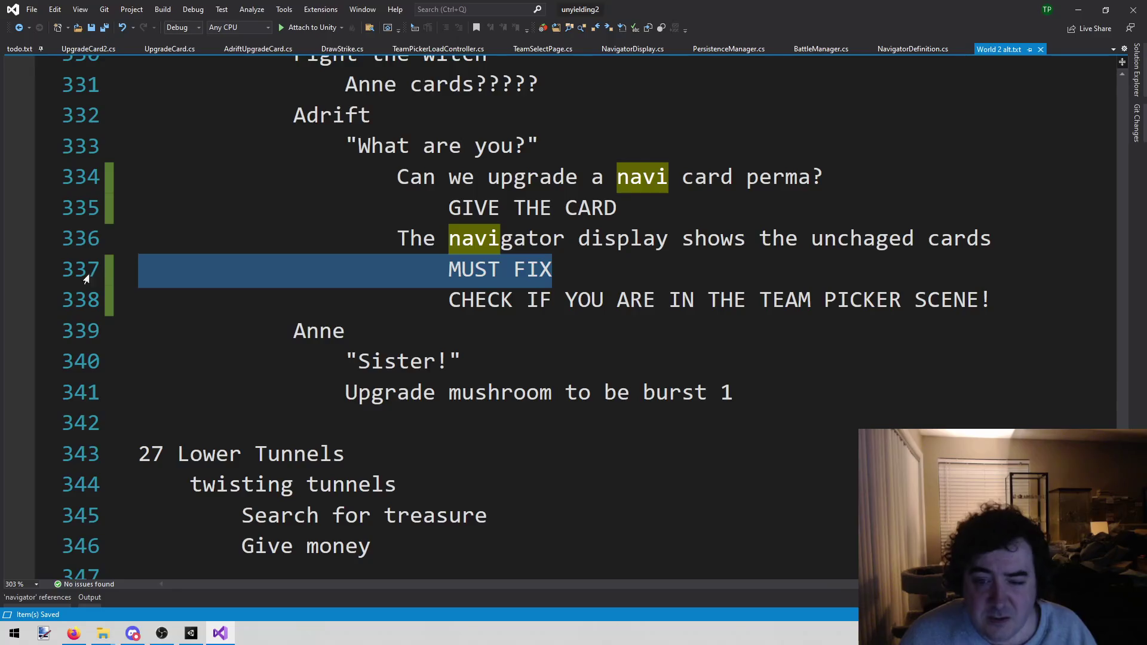
{"action": "key", "text": "BackSpace"}
{"action": "key", "text": "BackSpace"}
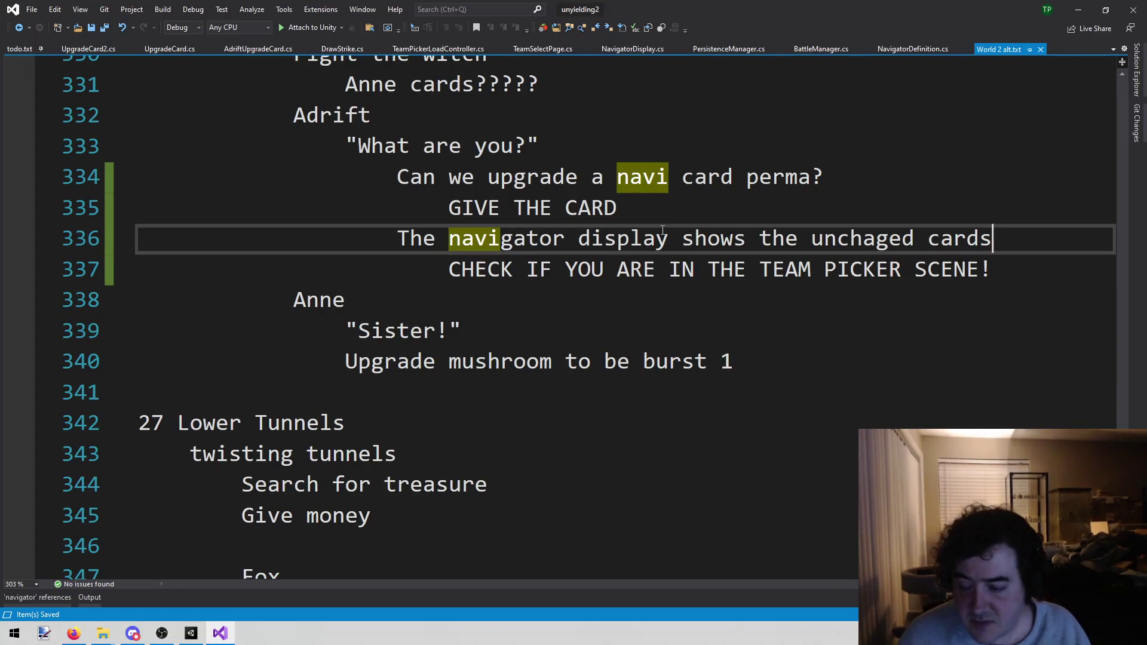
{"action": "key", "text": "alt+Tab"}
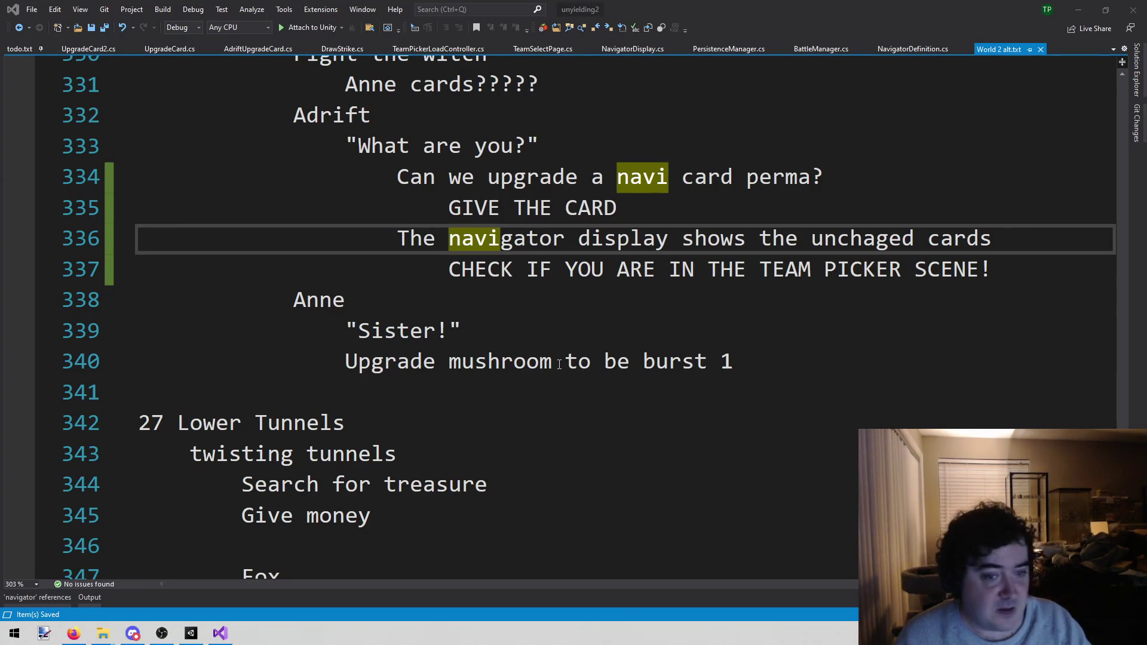
{"action": "left_click", "coordinate": [532, 333]}
{"action": "left_click", "coordinate": [470, 304]}
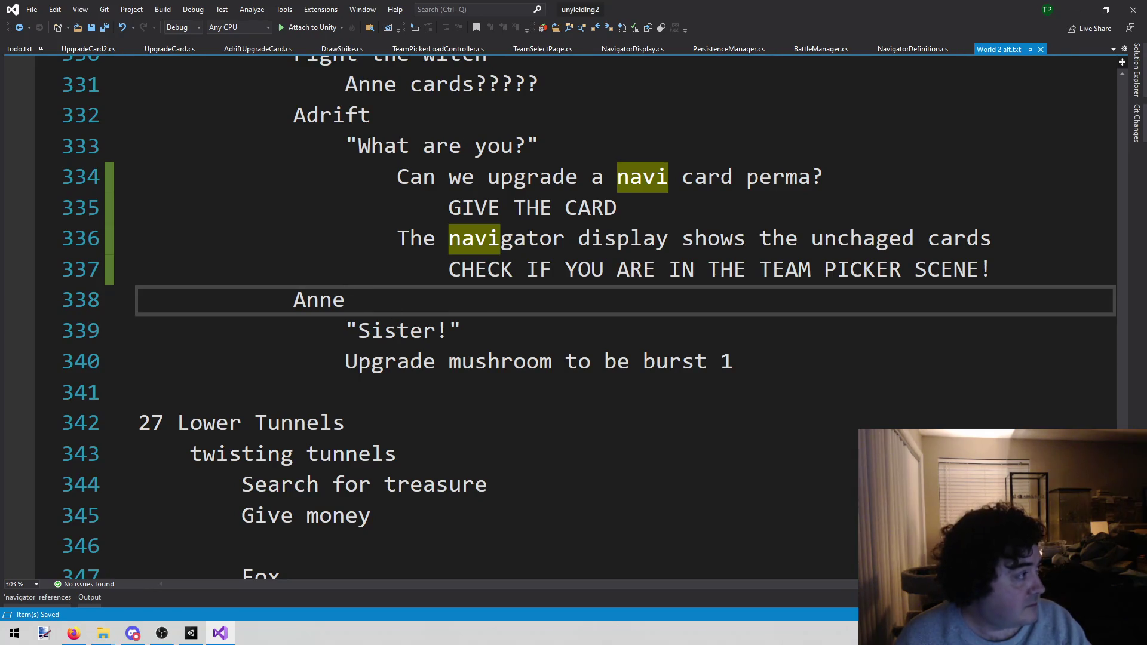
{"action": "key", "text": "alt+Tab"}
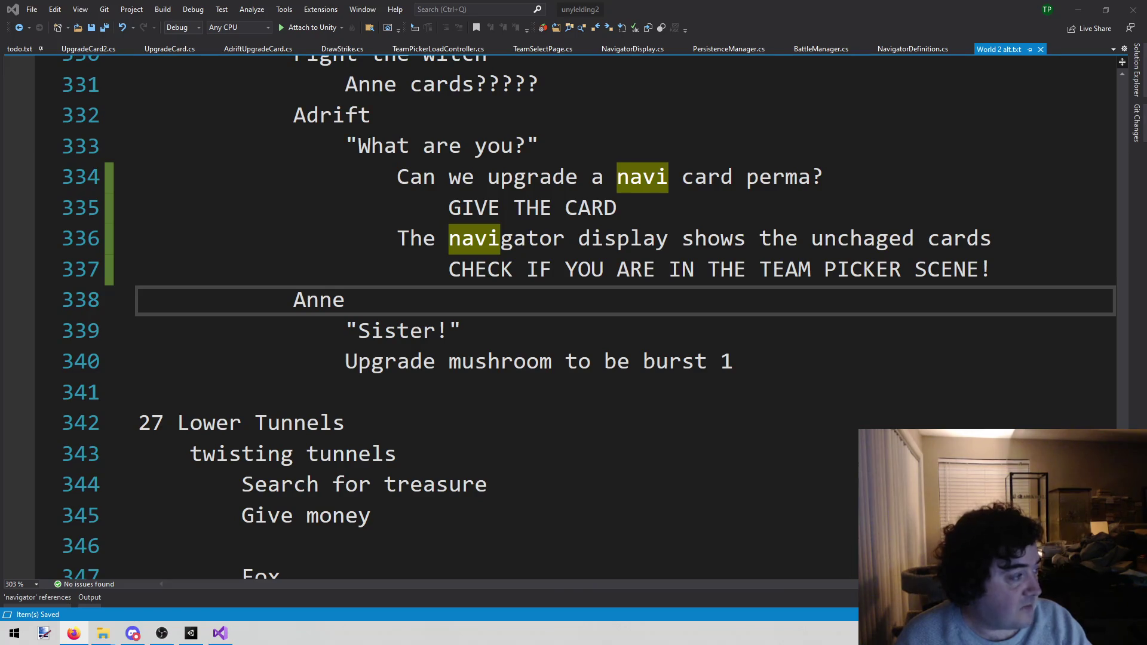